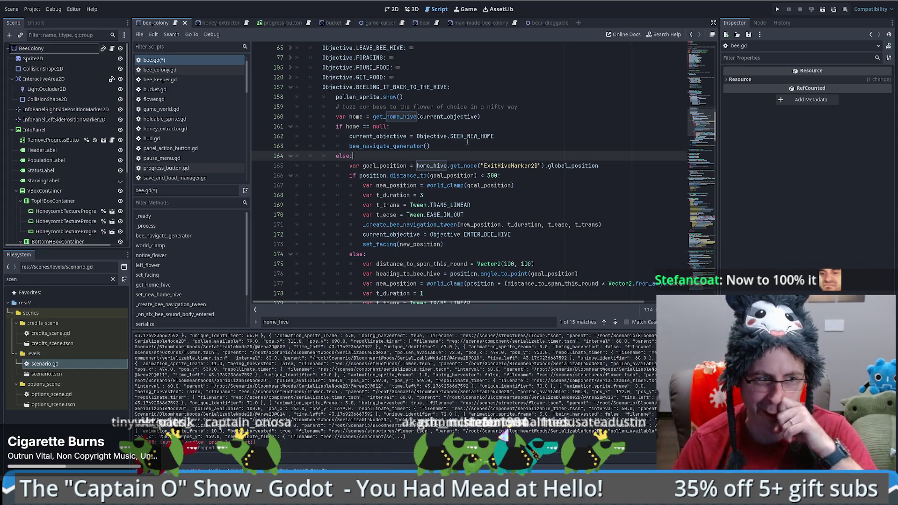
# Inspect the home-hive check and SEEK_NEW_HOME lines 160–166 in bee.gd.
pyautogui.scroll(1, 536, 169)
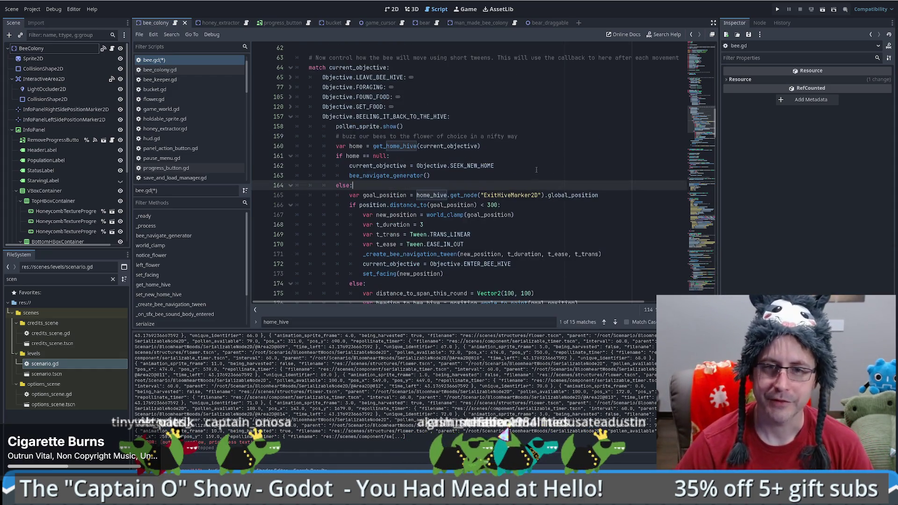
pyautogui.scroll(-4, 540, 184)
pyautogui.scroll(4, 524, 184)
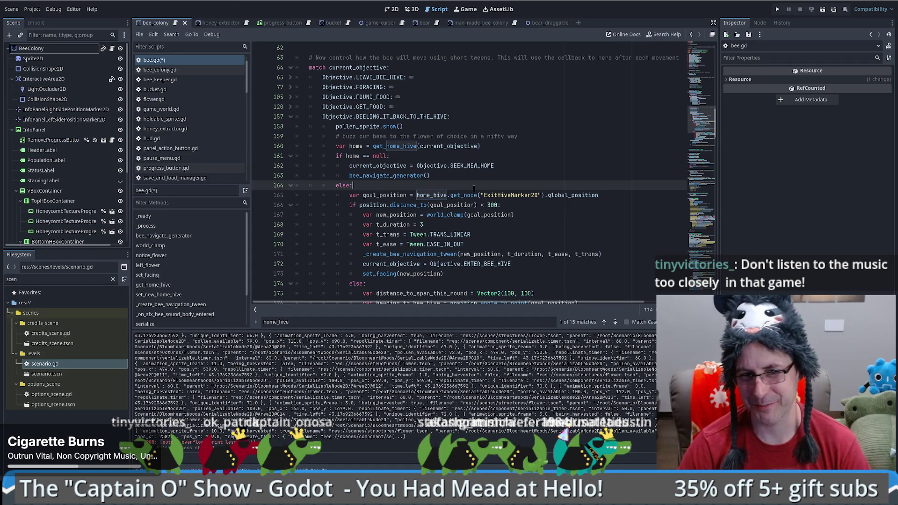
pyautogui.click(594, 206)
pyautogui.click(468, 185)
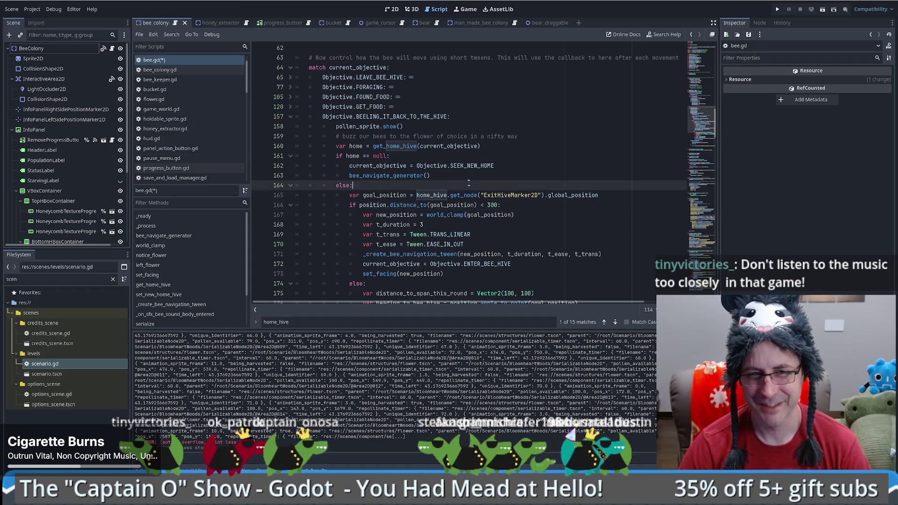
pyautogui.click(531, 167)
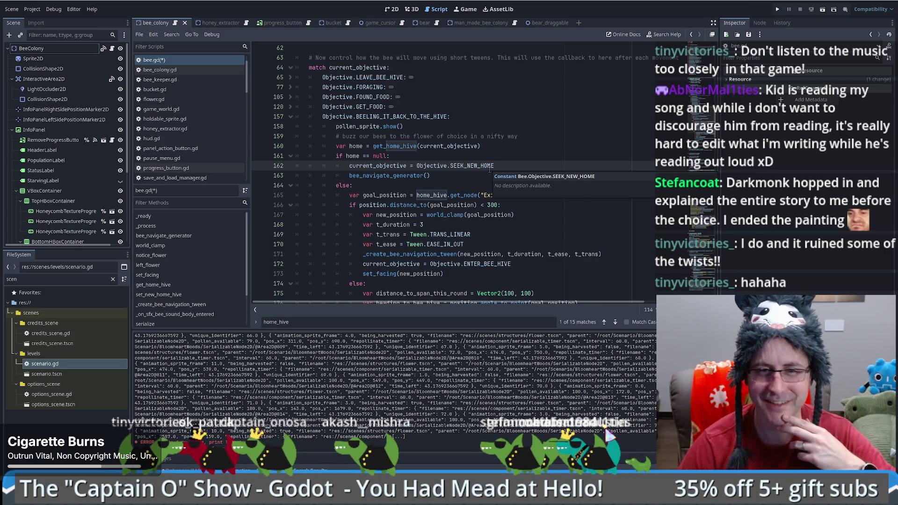
pyautogui.click(476, 186)
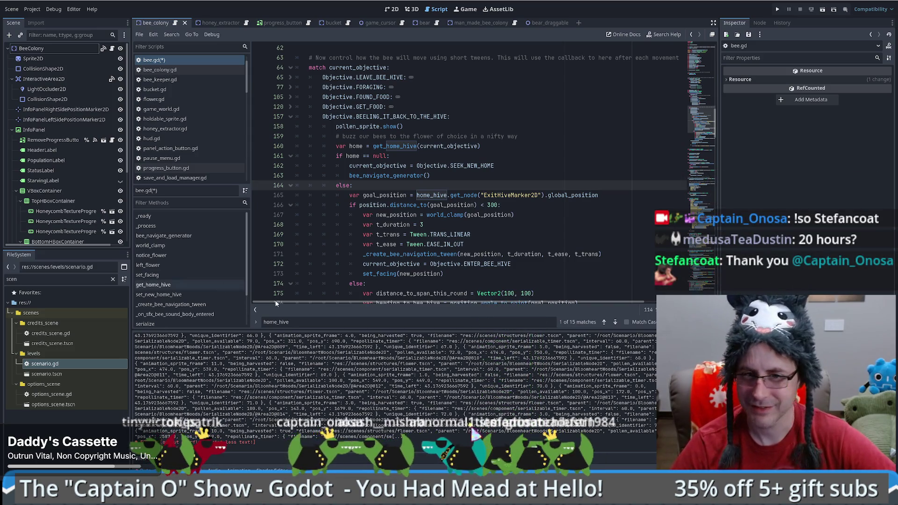
# Scroll through bee.gd to review the pollen_sprite.show() code on line 158.
pyautogui.scroll(4, 468, 173)
pyautogui.scroll(-6, 553, 208)
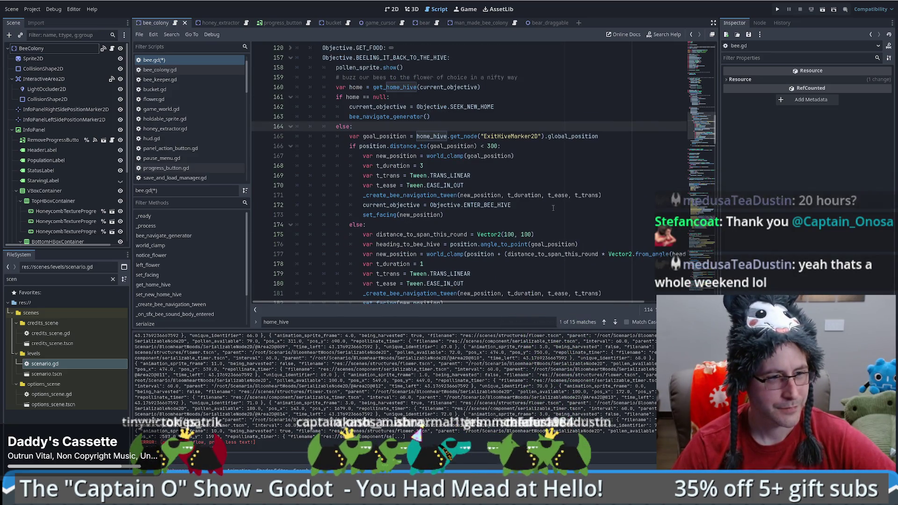
pyautogui.scroll(1, 607, 191)
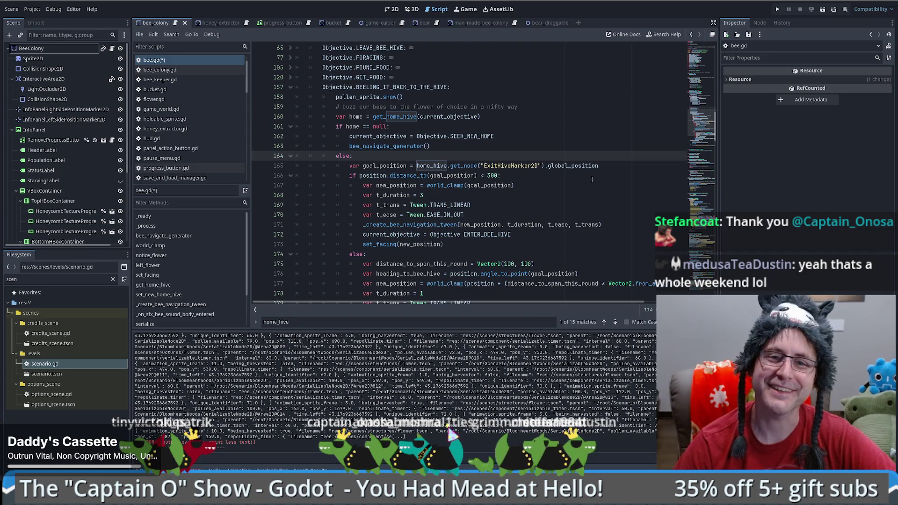
pyautogui.scroll(2, 584, 175)
pyautogui.scroll(-3, 583, 176)
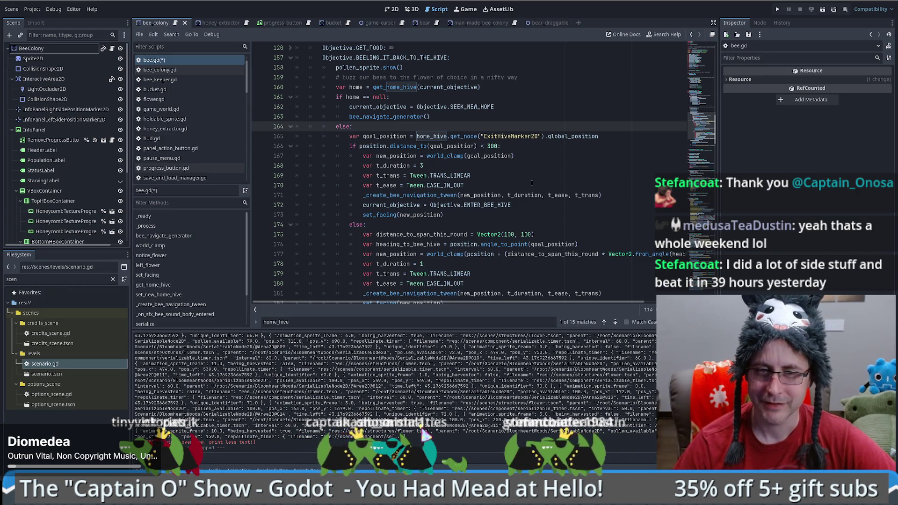
pyautogui.scroll(4, 540, 186)
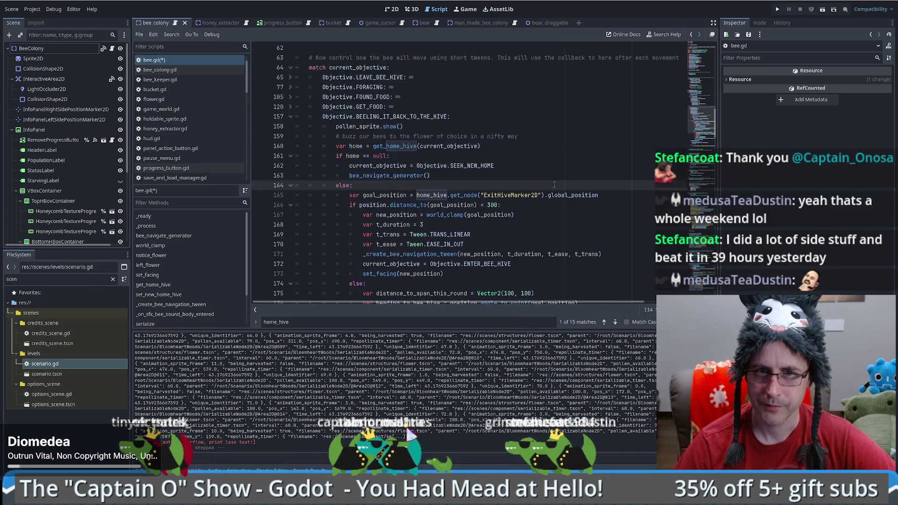
pyautogui.scroll(-4, 554, 186)
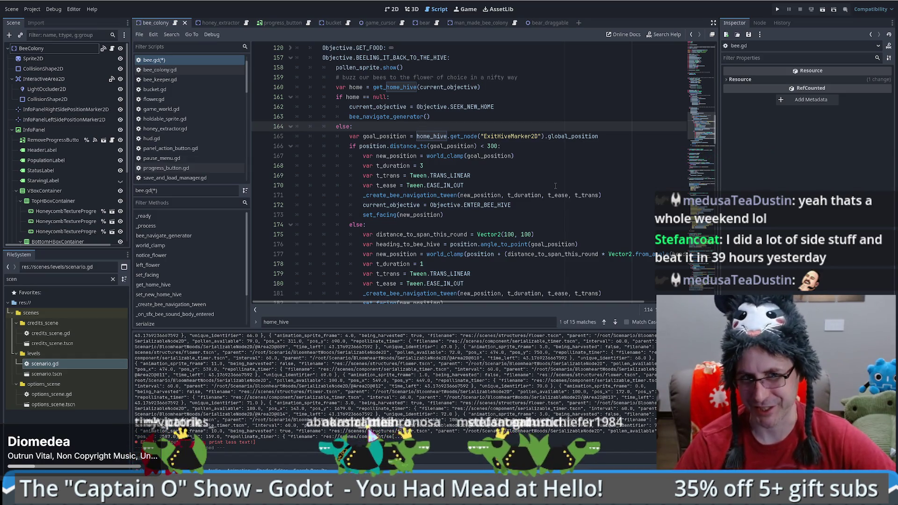
pyautogui.scroll(2, 555, 185)
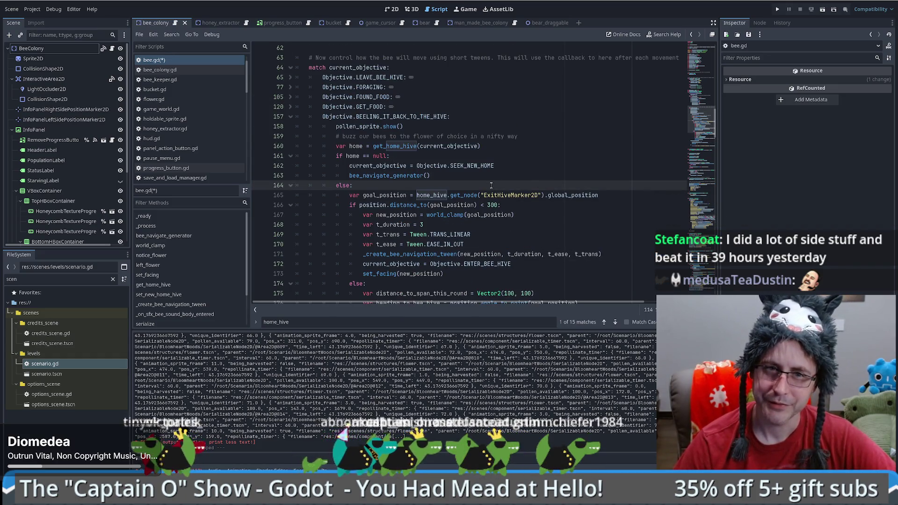
pyautogui.scroll(1, 491, 186)
pyautogui.scroll(-5, 491, 185)
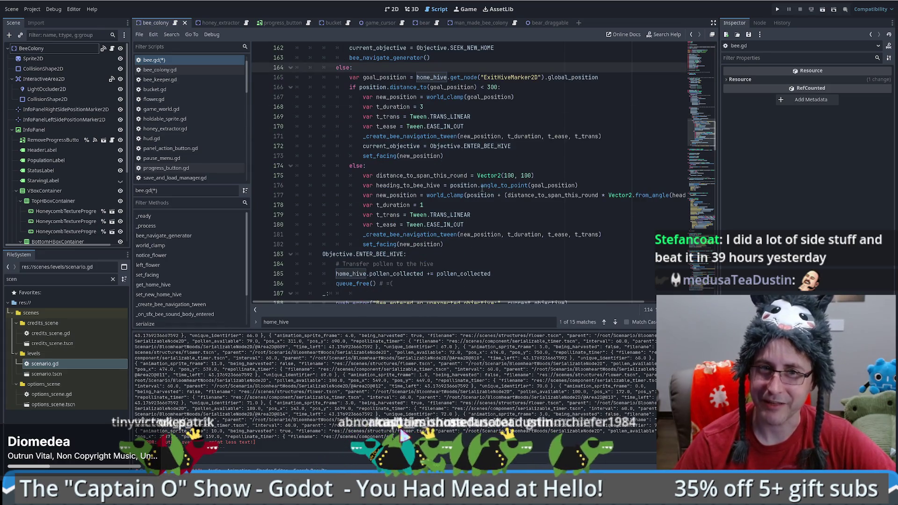
pyautogui.moveTo(482, 188)
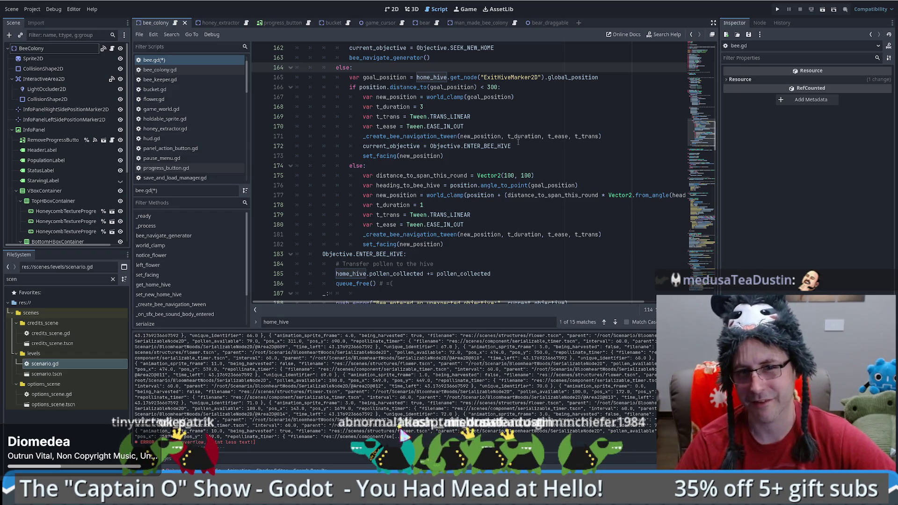
pyautogui.scroll(3, 523, 142)
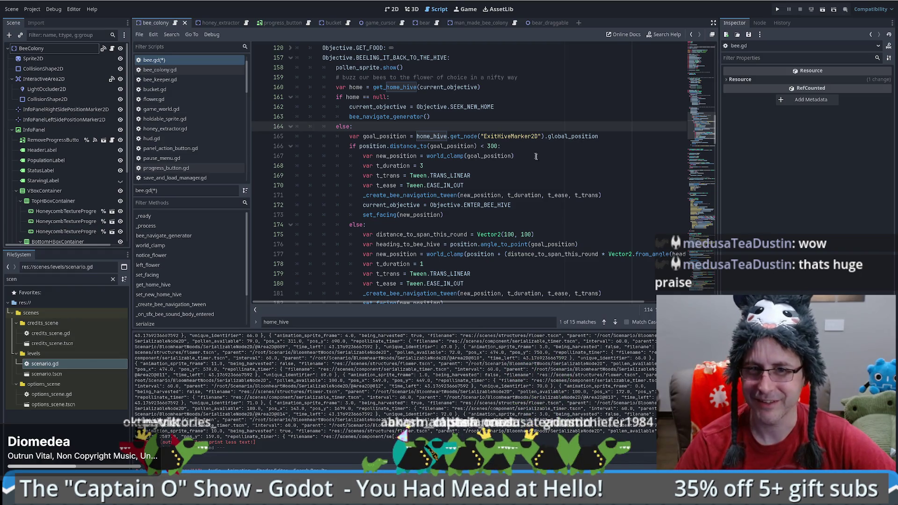
pyautogui.moveTo(699, 128); pyautogui.dragTo(699, 116)
pyautogui.scroll(-1, 533, 148)
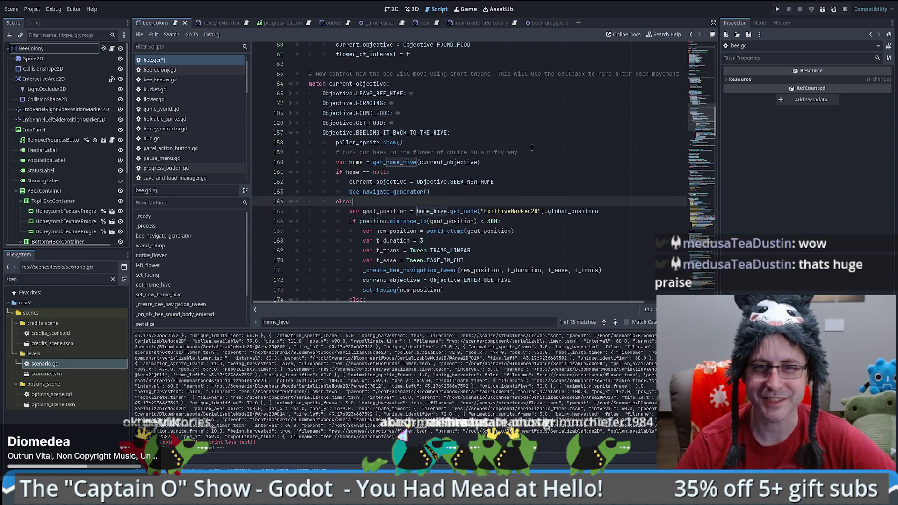
pyautogui.scroll(-1, 531, 148)
pyautogui.click(452, 114)
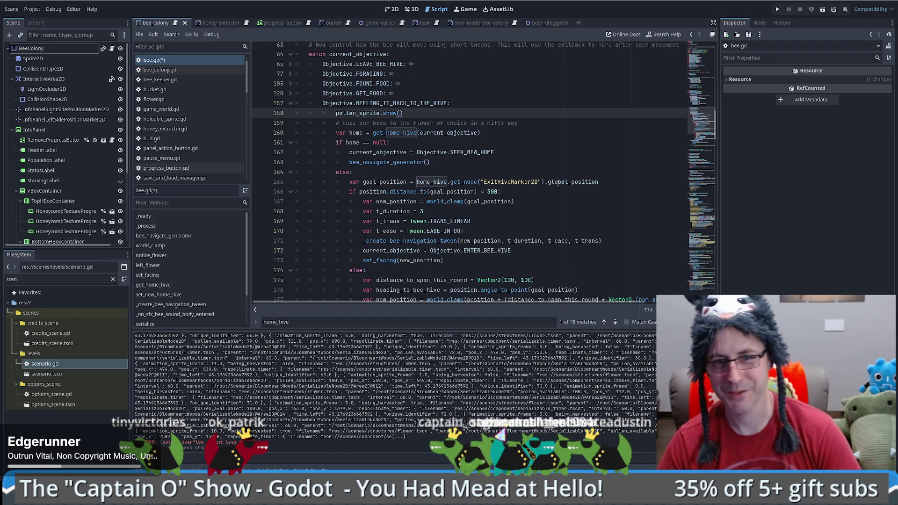
# Review the new_position tween call on line 181 and the get_home_hive lines 160–167.
pyautogui.scroll(-3, 623, 226)
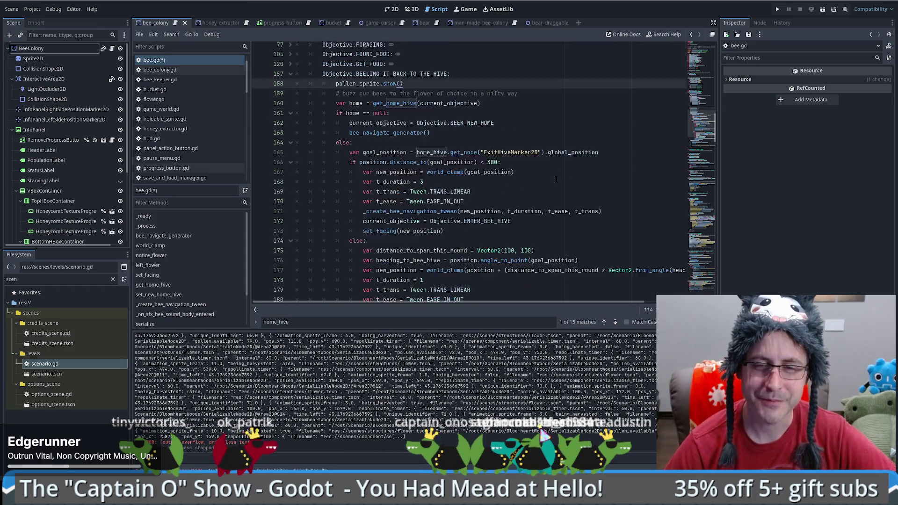
pyautogui.scroll(-3, 623, 227)
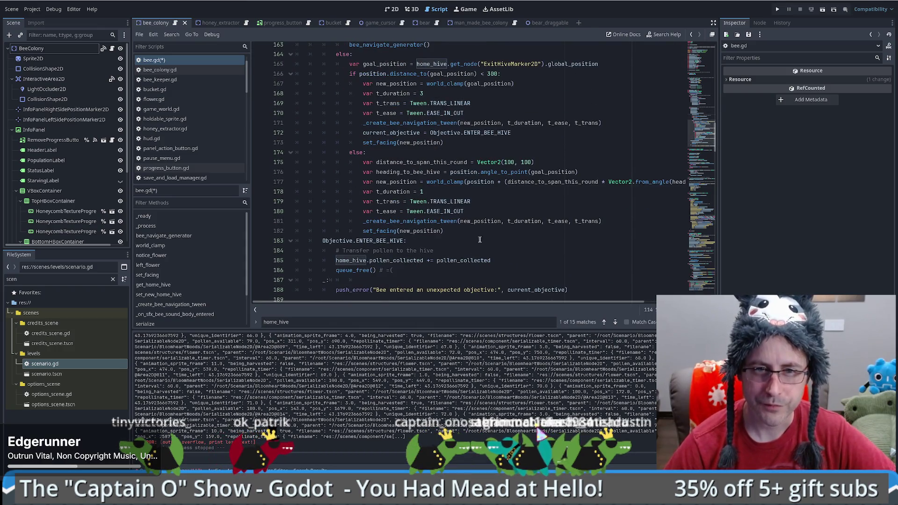
pyautogui.click(462, 220)
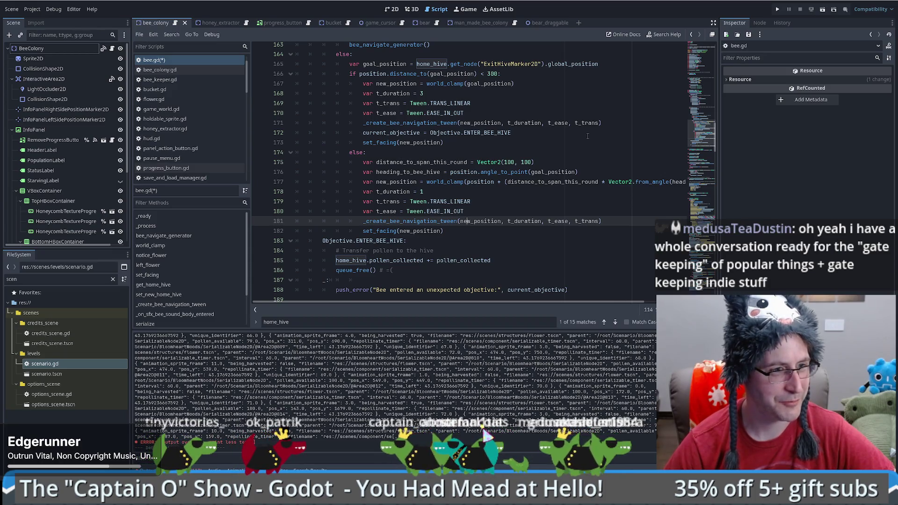
pyautogui.scroll(3, 588, 136)
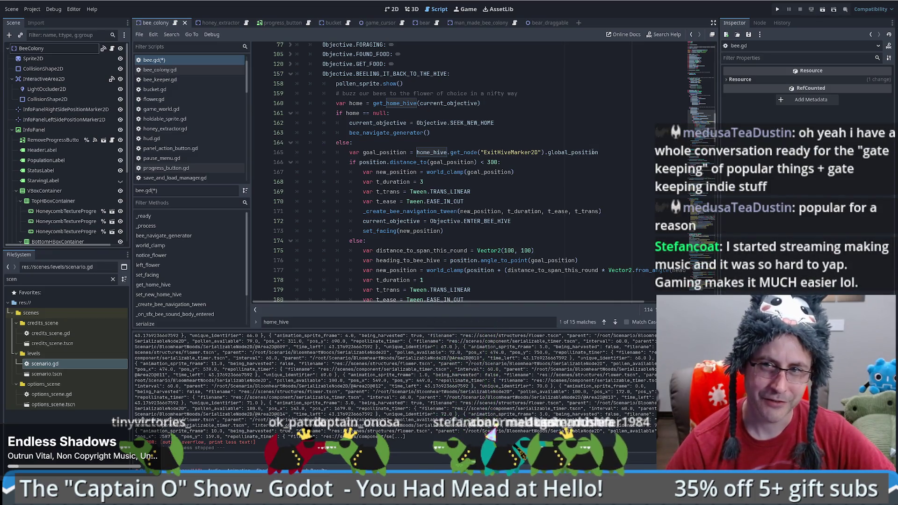
pyautogui.scroll(2, 699, 126)
pyautogui.scroll(1, 698, 126)
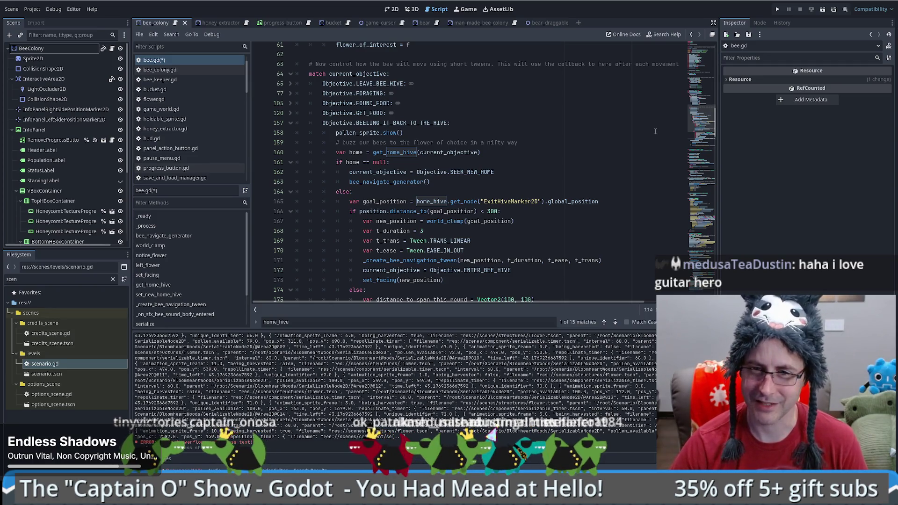
pyautogui.scroll(1, 698, 130)
pyautogui.scroll(-2, 698, 130)
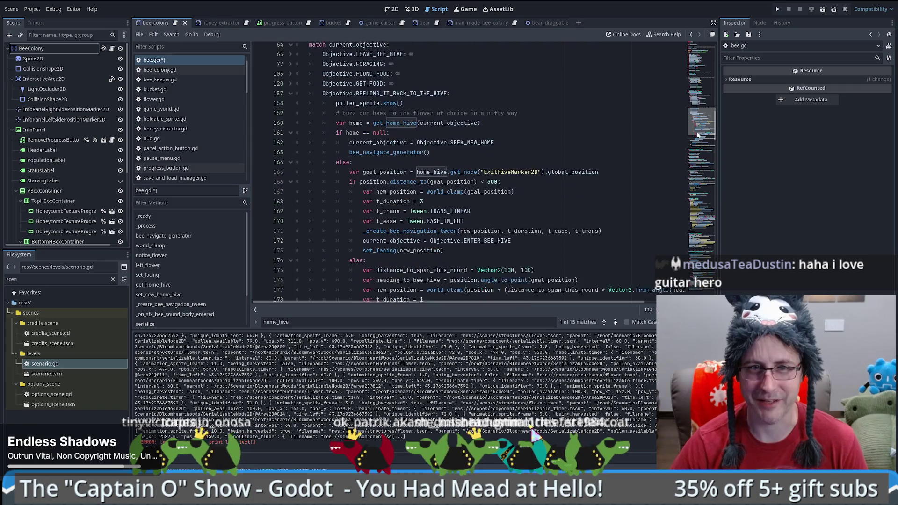
pyautogui.click(597, 142)
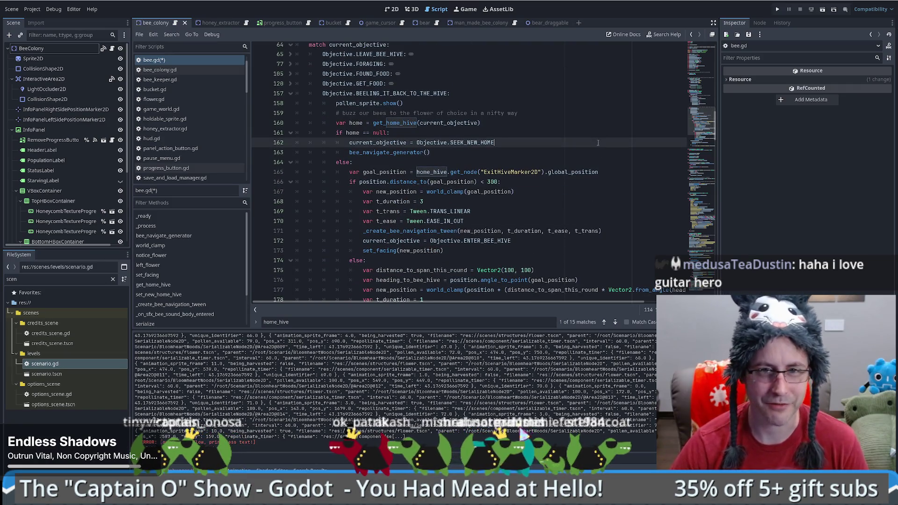
pyautogui.click(586, 125)
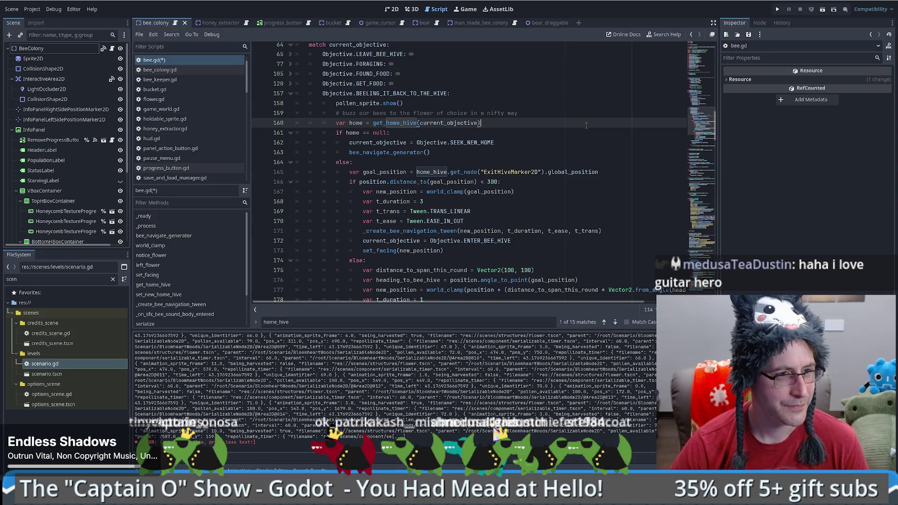
pyautogui.scroll(-3, 583, 125)
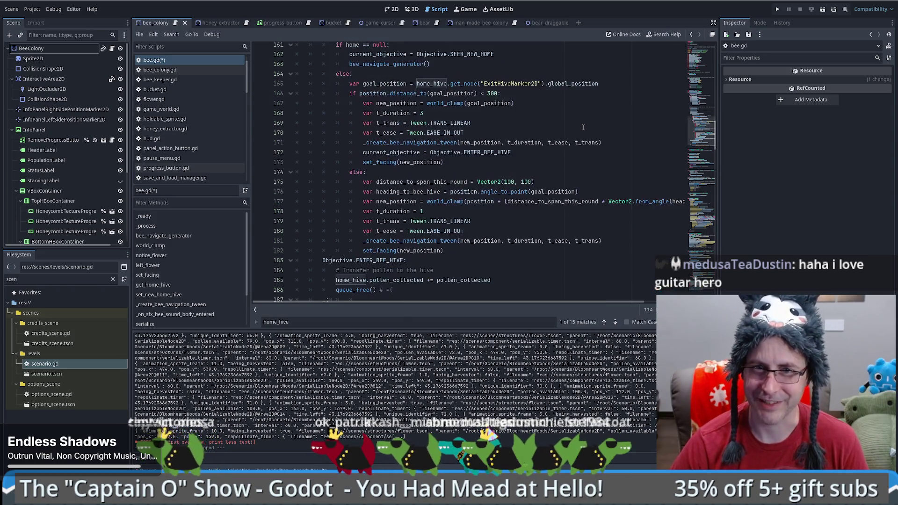
pyautogui.scroll(1, 582, 130)
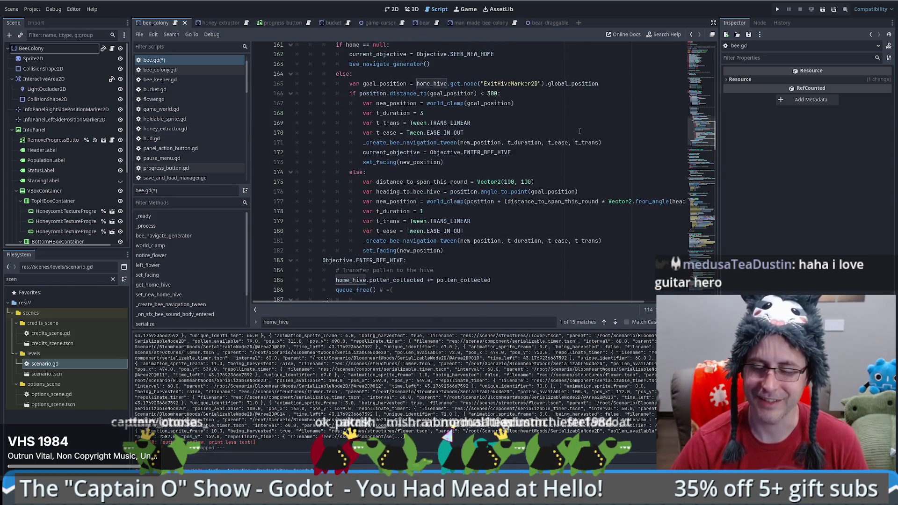
pyautogui.click(579, 131)
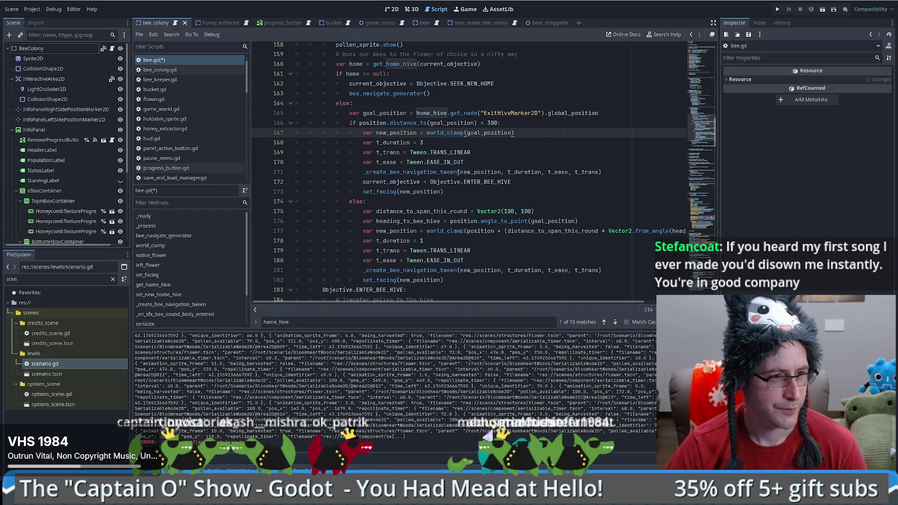
# Read and dismiss the navigation tween documentation popup while browsing bee.gd.
pyautogui.moveTo(467, 174)
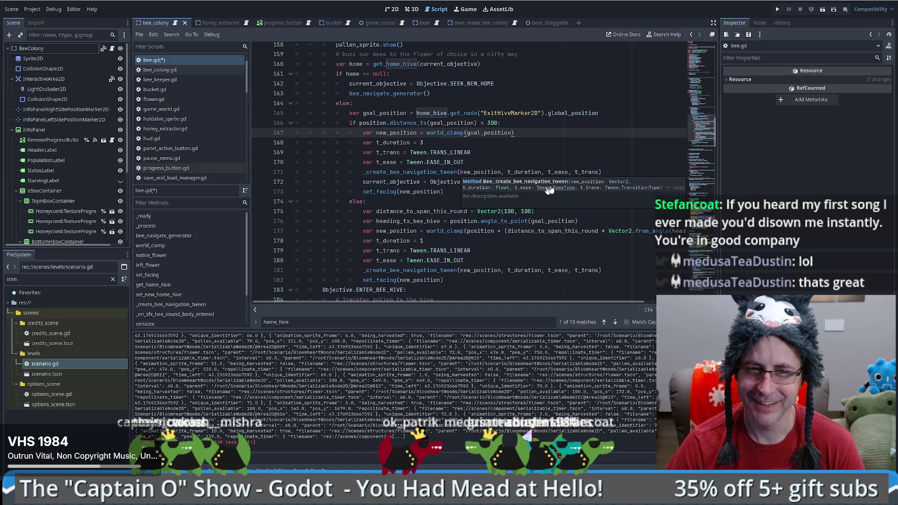
pyautogui.click(590, 145)
pyautogui.scroll(1, 590, 149)
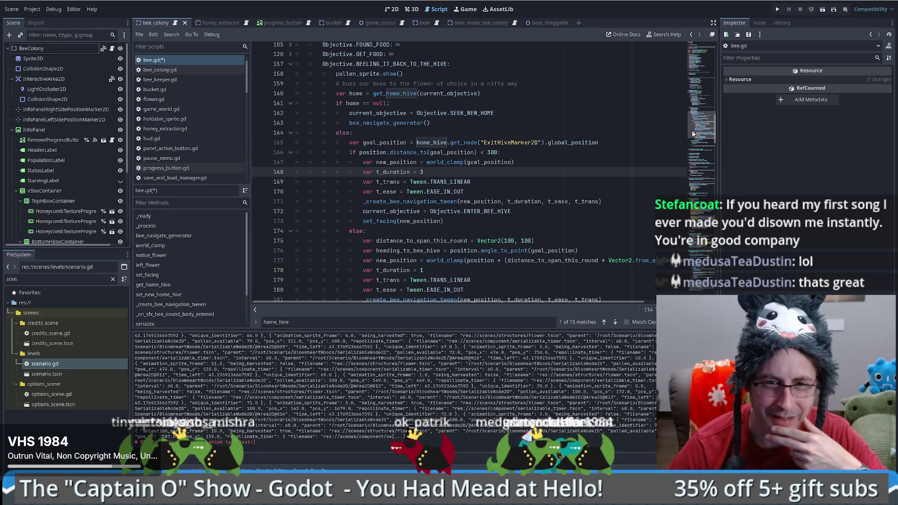
pyautogui.scroll(-1, 694, 135)
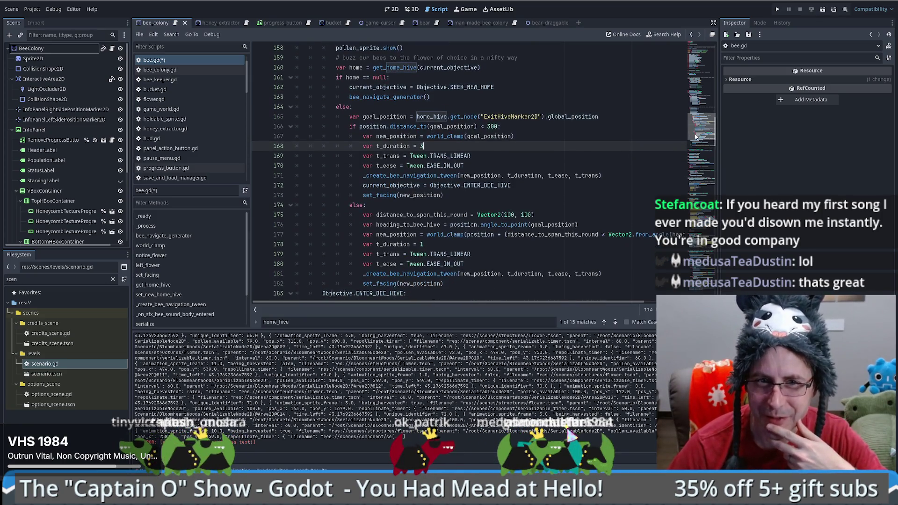
pyautogui.scroll(1, 696, 136)
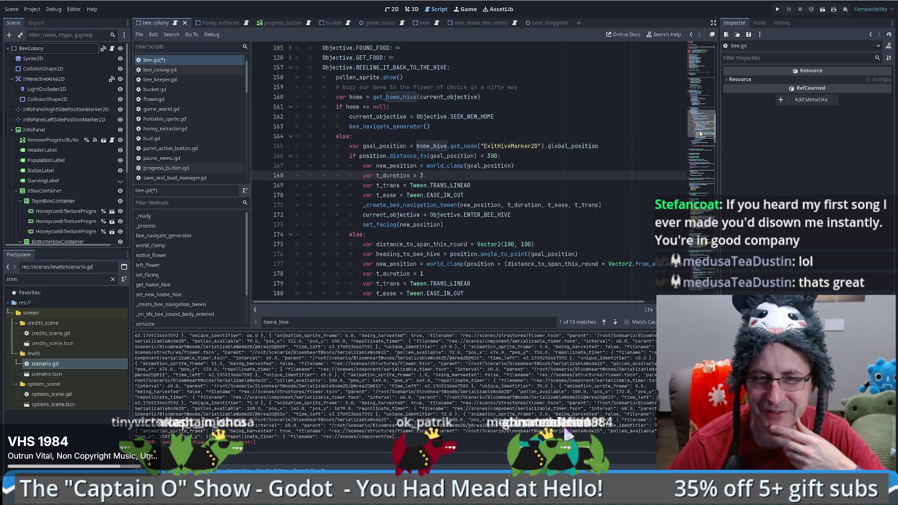
pyautogui.scroll(2, 700, 133)
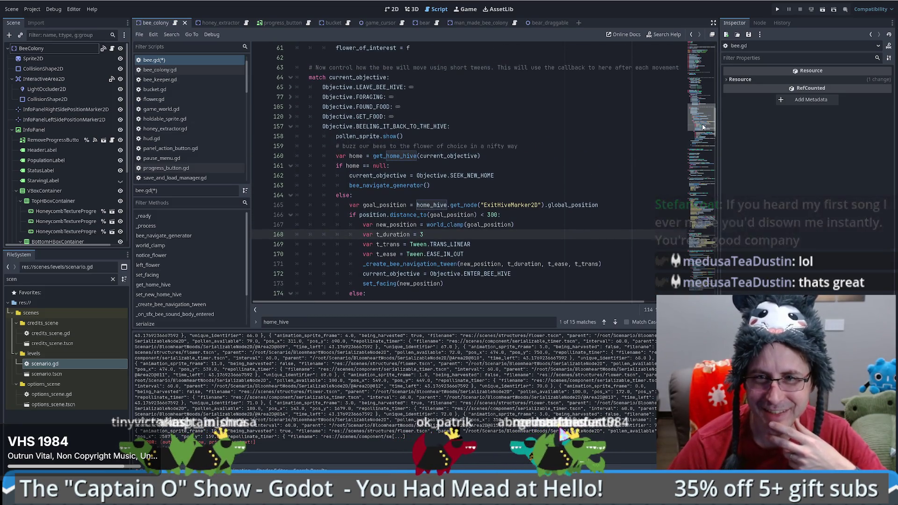
pyautogui.scroll(-2, 703, 129)
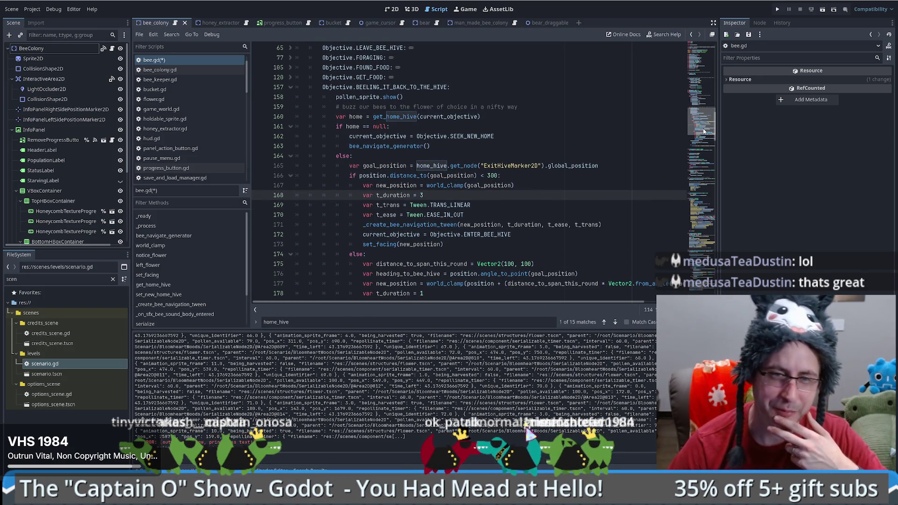
pyautogui.scroll(-1, 703, 131)
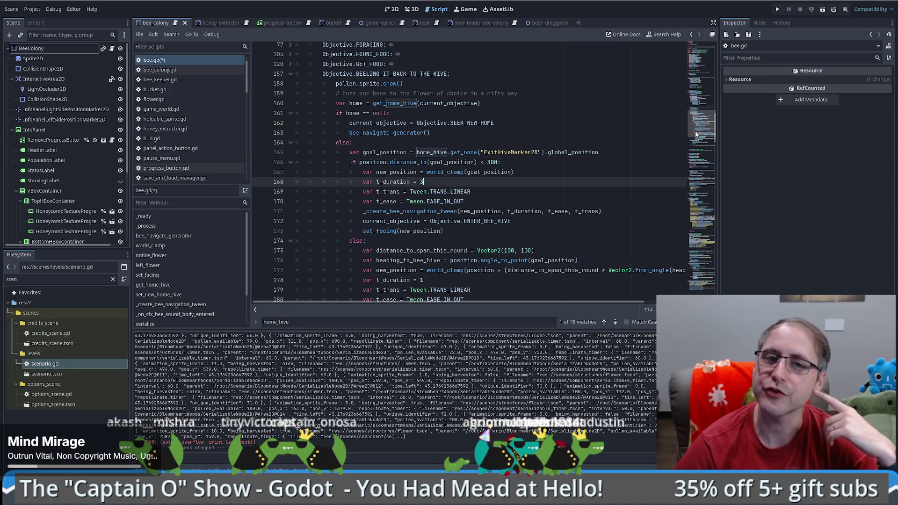
pyautogui.scroll(1, 696, 133)
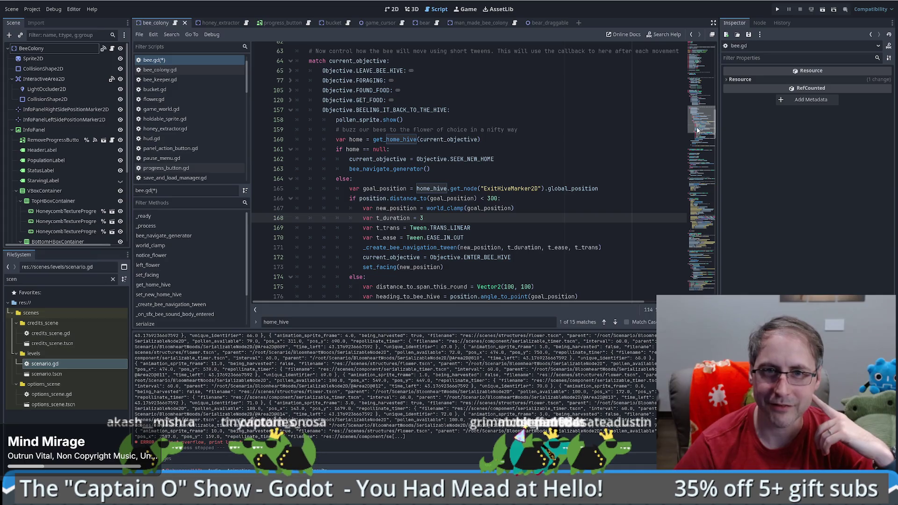
pyautogui.scroll(-2, 696, 130)
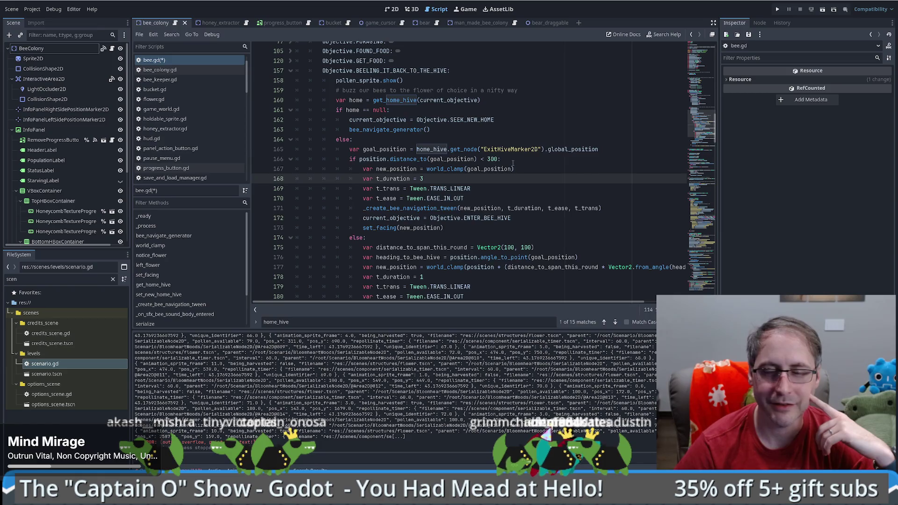
pyautogui.scroll(-2, 513, 164)
pyautogui.scroll(-1, 542, 136)
pyautogui.scroll(1, 538, 134)
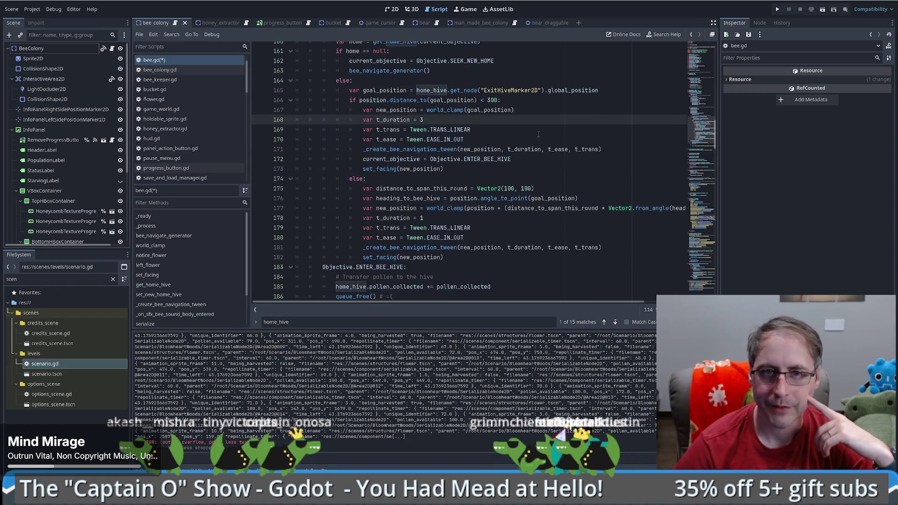
pyautogui.scroll(4, 537, 130)
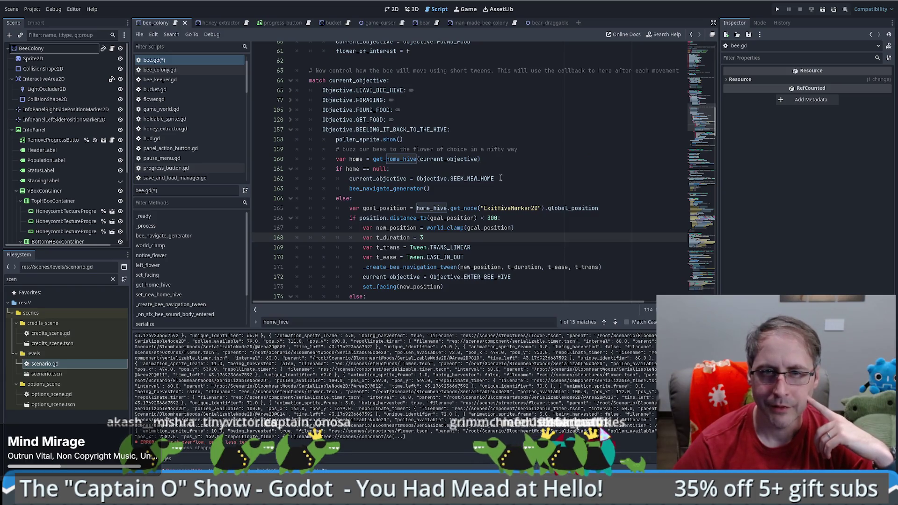
# Copy the home-hive lookup and null-check block from lines 160–164.
pyautogui.moveTo(500, 178); pyautogui.dragTo(332, 179)
pyautogui.click(382, 190)
pyautogui.doubleClick(382, 190)
pyautogui.scroll(-5, 454, 189)
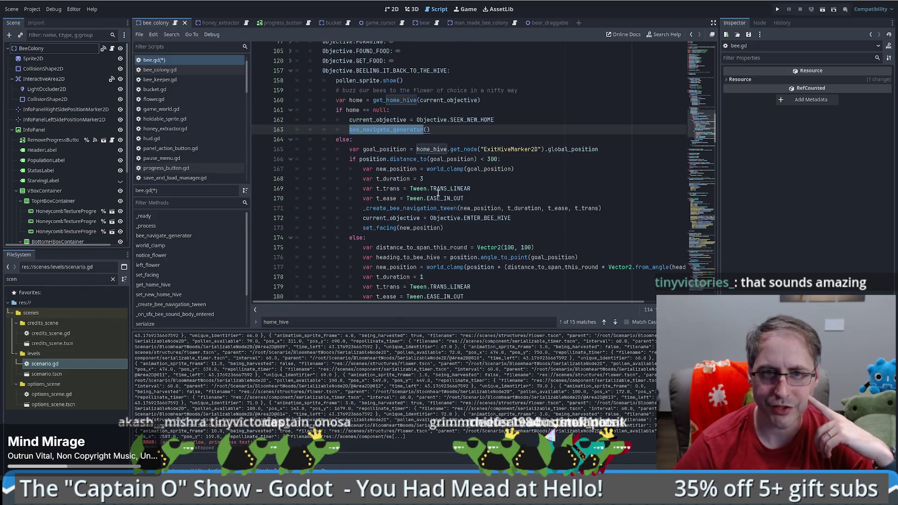
pyautogui.scroll(3, 412, 216)
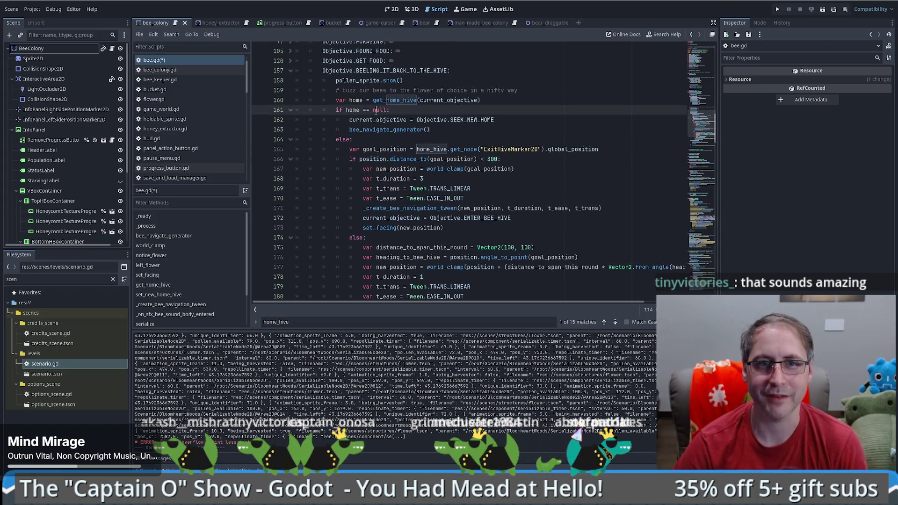
pyautogui.moveTo(335, 100)
pyautogui.mouseDown()
pyautogui.moveTo(453, 119)
pyautogui.moveTo(460, 129)
pyautogui.mouseUp()
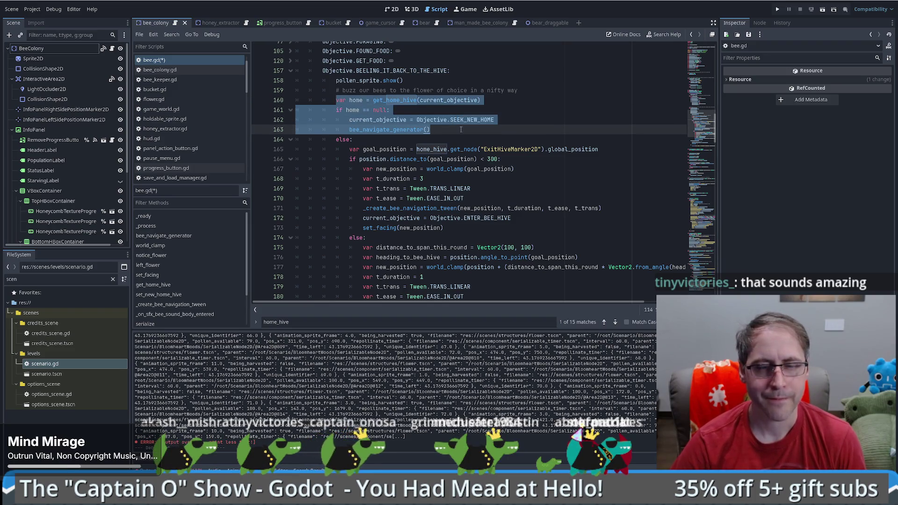
pyautogui.press('Down')
pyautogui.hotkey('shift', 'Up')
pyautogui.hotkey('shift', 'Up')
pyautogui.hotkey('shift', 'Up')
pyautogui.hotkey('shift', 'Home')
pyautogui.hotkey('ctrl', 'c')
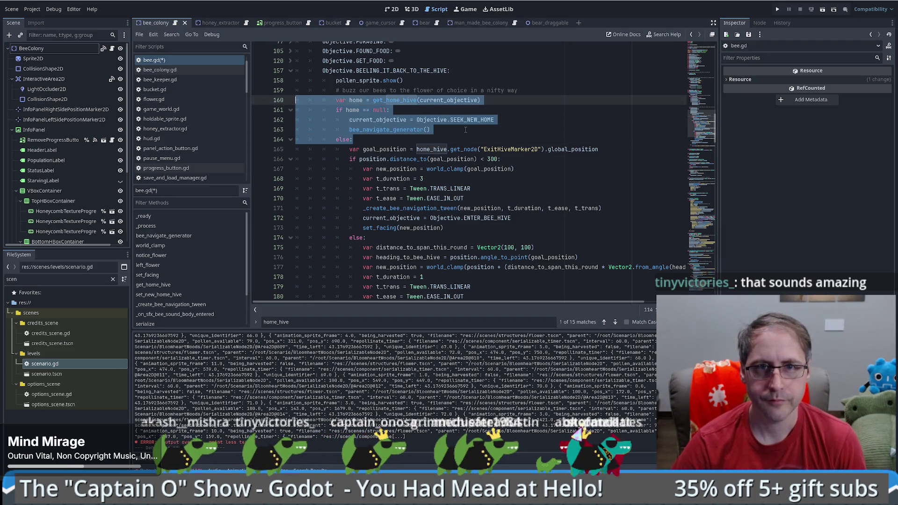
pyautogui.click(466, 130)
# Paste the home-hive check under Objective.ENTER_BEE_HIVE: and remove its extra indentation.
pyautogui.scroll(-4, 398, 201)
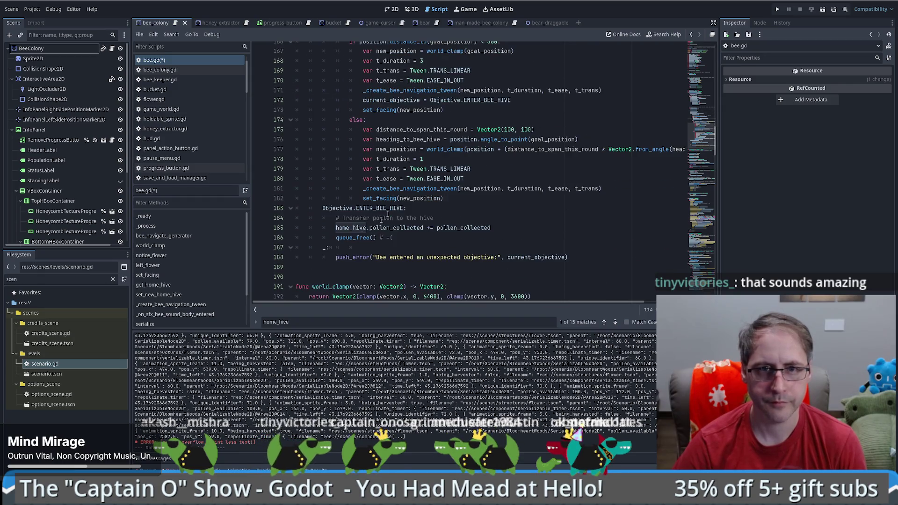
pyautogui.click(453, 218)
pyautogui.click(460, 210)
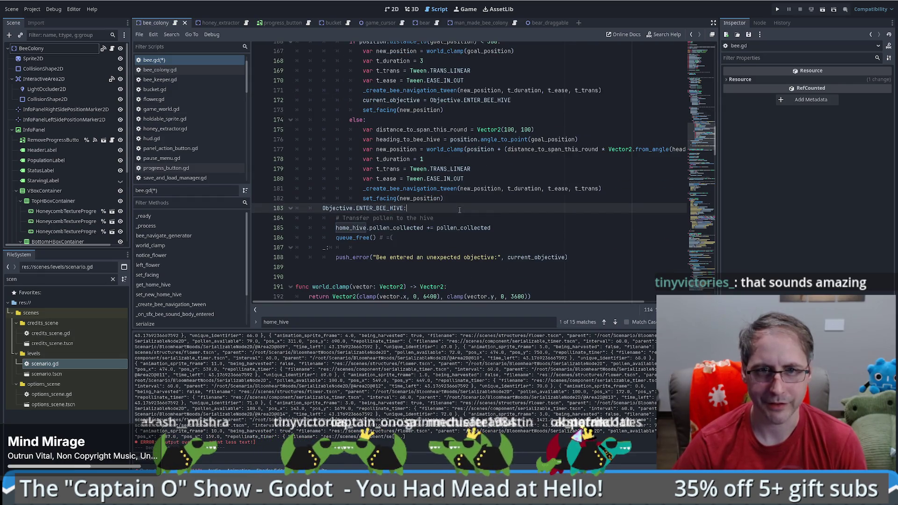
pyautogui.press('Return')
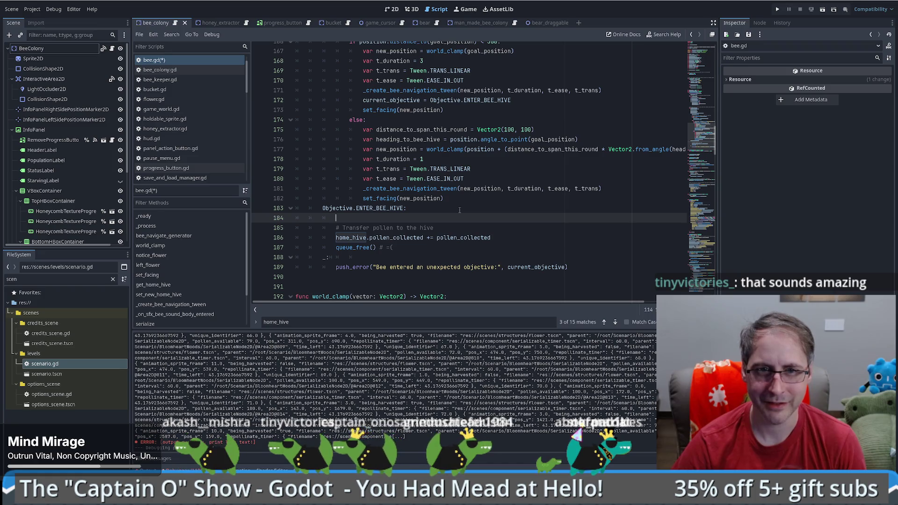
pyautogui.hotkey('ctrl', 'v')
pyautogui.moveTo(376, 218); pyautogui.dragTo(336, 217)
pyautogui.press('BackSpace')
pyautogui.press('BackSpace')
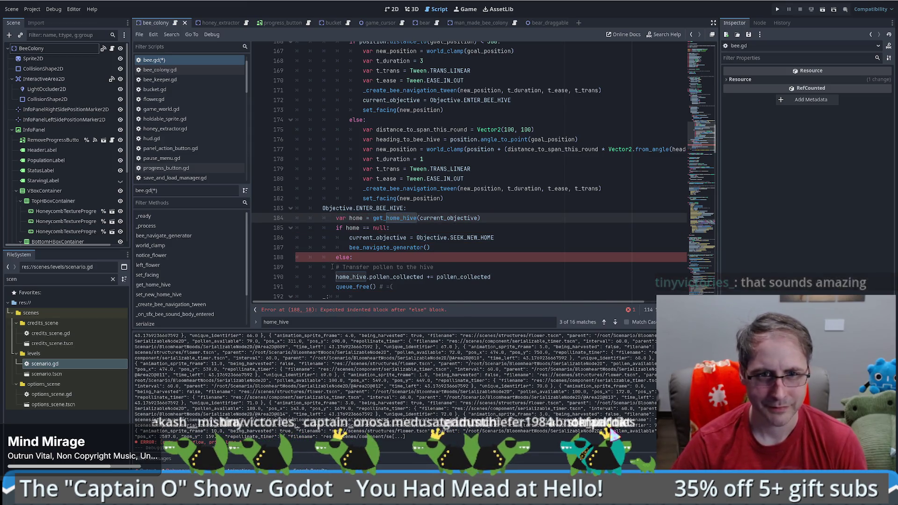
# Indent the pollen transfer comment, transfer line and queue_free call under else:.
pyautogui.moveTo(337, 270); pyautogui.dragTo(489, 276)
pyautogui.scroll(-1, 489, 275)
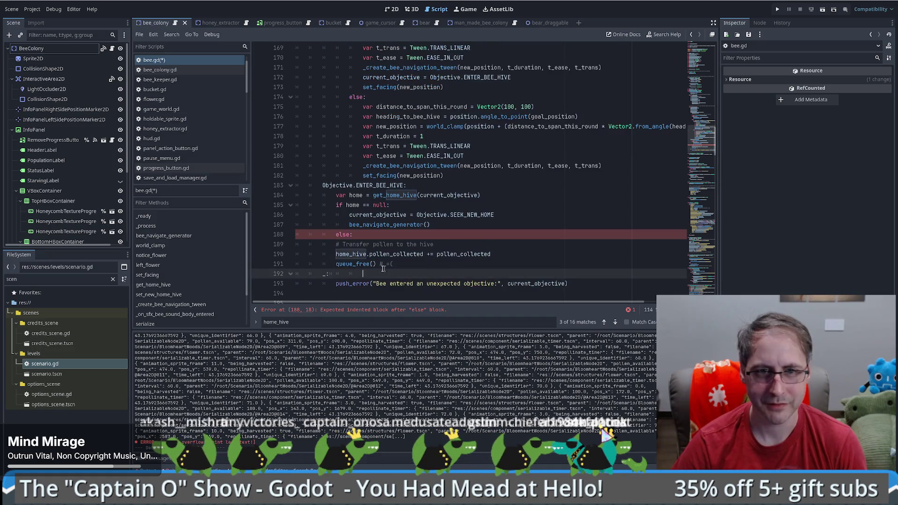
pyautogui.keyDown('shift'); pyautogui.click(437, 264); pyautogui.keyUp('shift')
pyautogui.press('Tab')
pyautogui.press('Down')
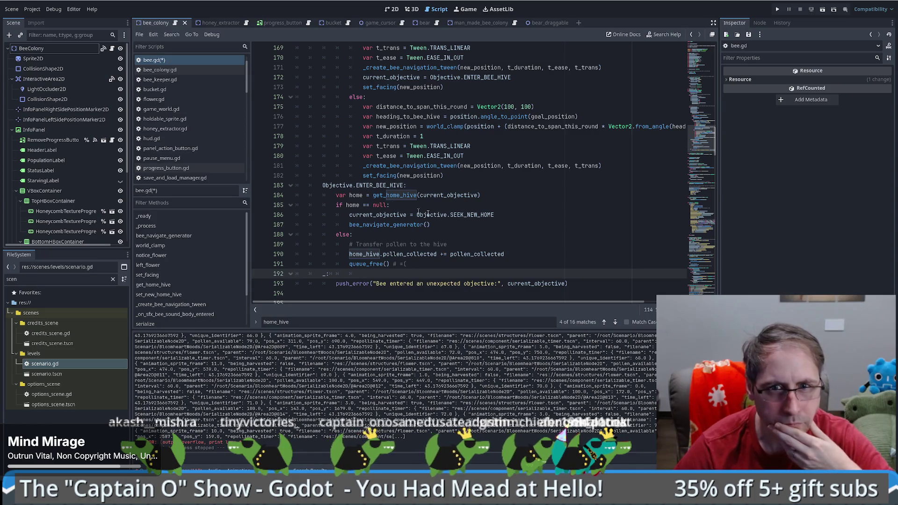
# Start a new match-case line after the queue_free call with Objective.S.
pyautogui.click(500, 216)
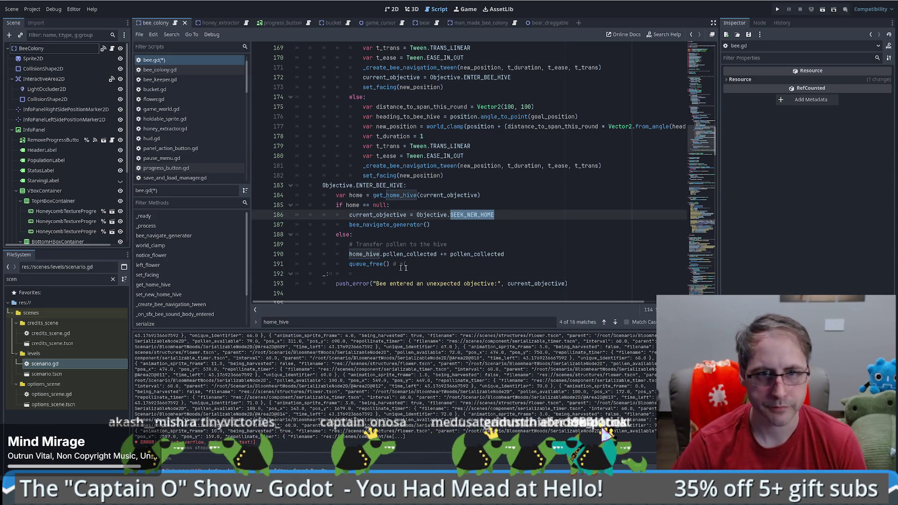
pyautogui.click(429, 264)
pyautogui.press('Return')
pyautogui.press('BackSpace')
pyautogui.press('BackSpace')
pyautogui.write('Obj')
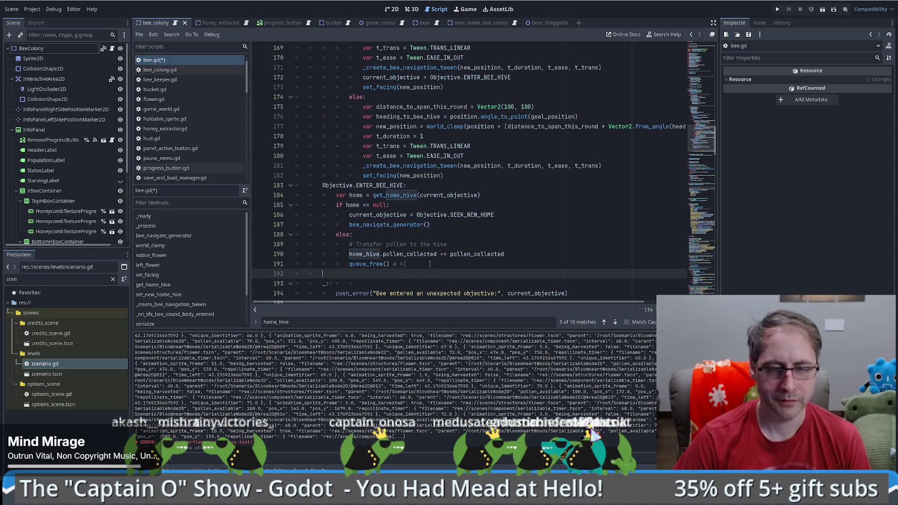
pyautogui.write('ective.S')
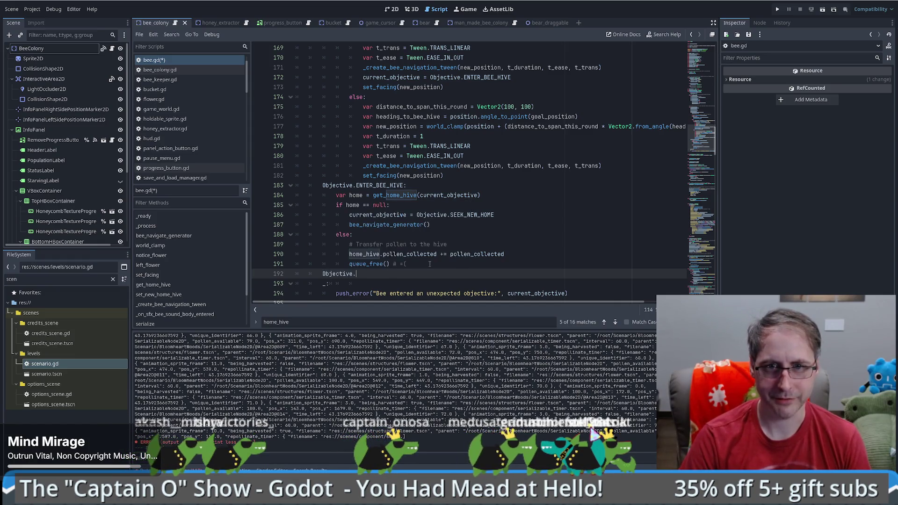
# Complete the Objective.SEEK_NEW_HOME: case and start its indented body line.
pyautogui.press('Return')
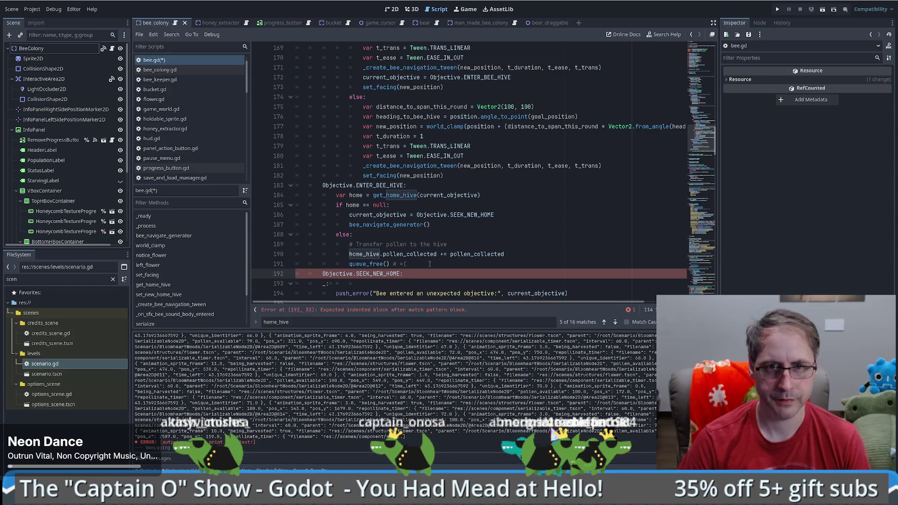
pyautogui.press('Return')
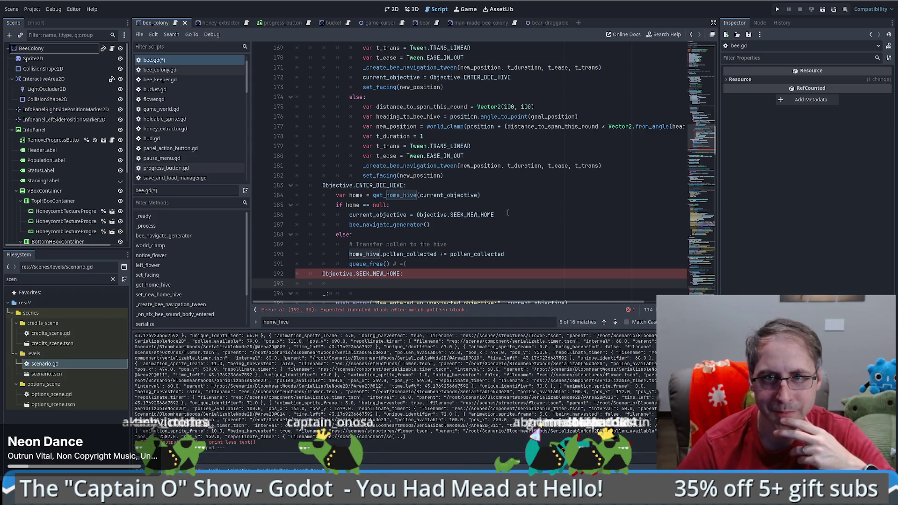
pyautogui.scroll(-1, 509, 220)
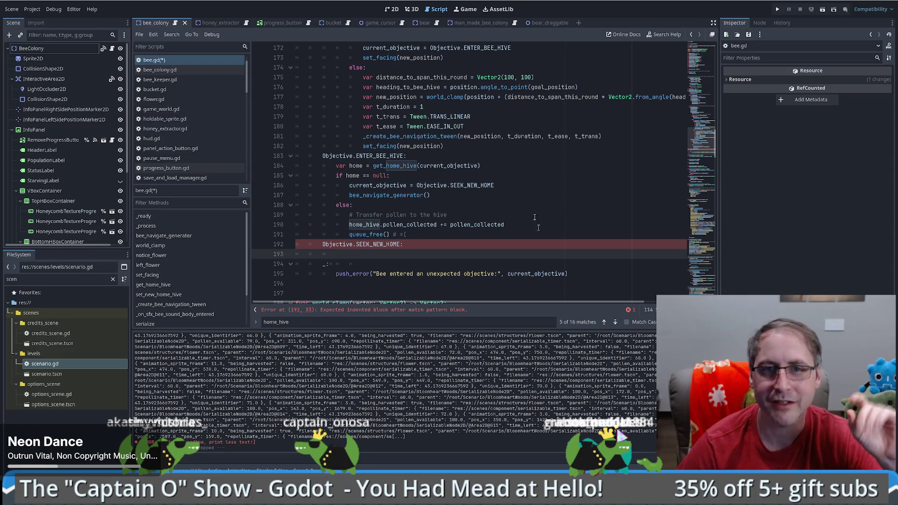
pyautogui.scroll(1, 535, 155)
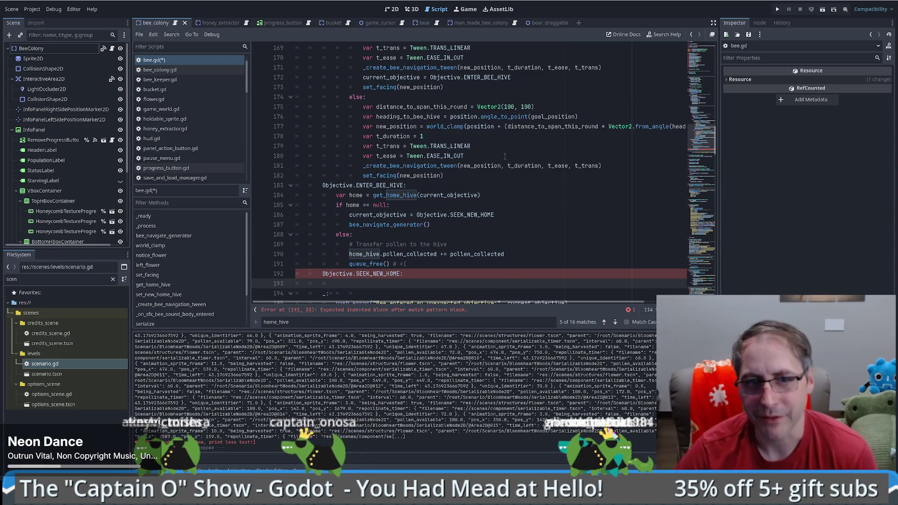
# Review the far-from-hive movement lines 175–181, then return the caret under SEEK_NEW_HOME.
pyautogui.moveTo(602, 166); pyautogui.dragTo(366, 166)
pyautogui.click(431, 165)
pyautogui.scroll(1, 420, 141)
pyautogui.scroll(-1, 417, 127)
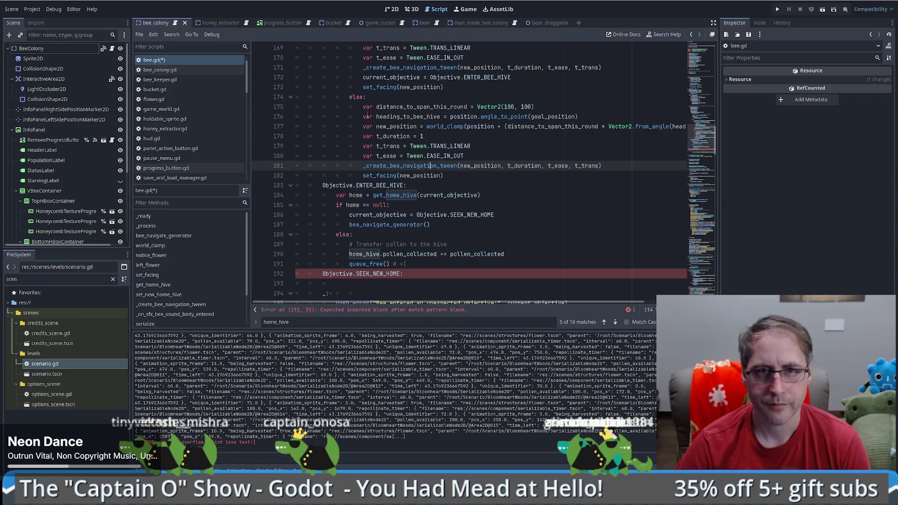
pyautogui.moveTo(364, 108)
pyautogui.mouseDown()
pyautogui.moveTo(585, 165)
pyautogui.moveTo(607, 162)
pyautogui.mouseUp()
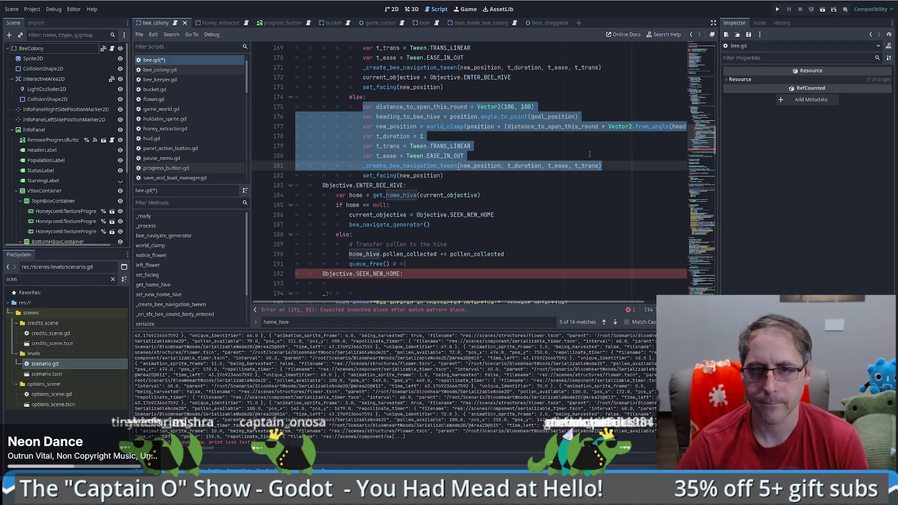
pyautogui.click(590, 153)
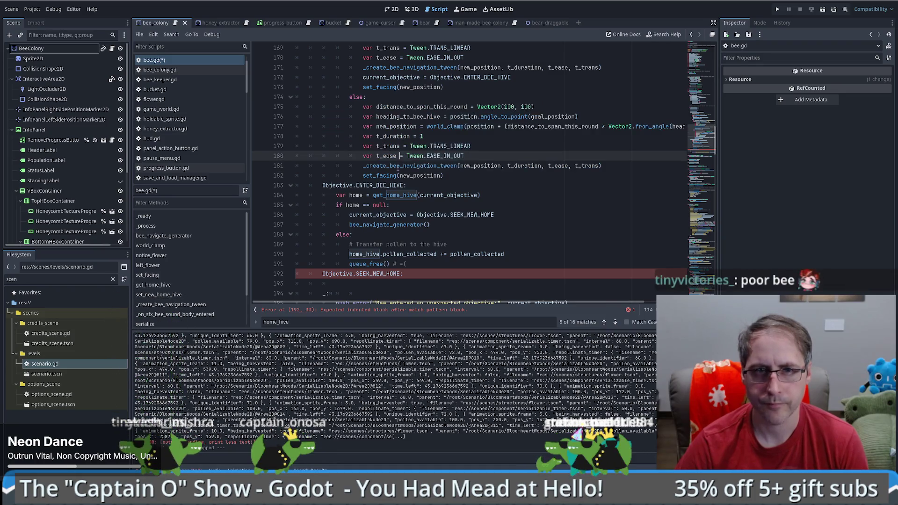
pyautogui.moveTo(362, 294); pyautogui.dragTo(387, 286)
pyautogui.click(392, 281)
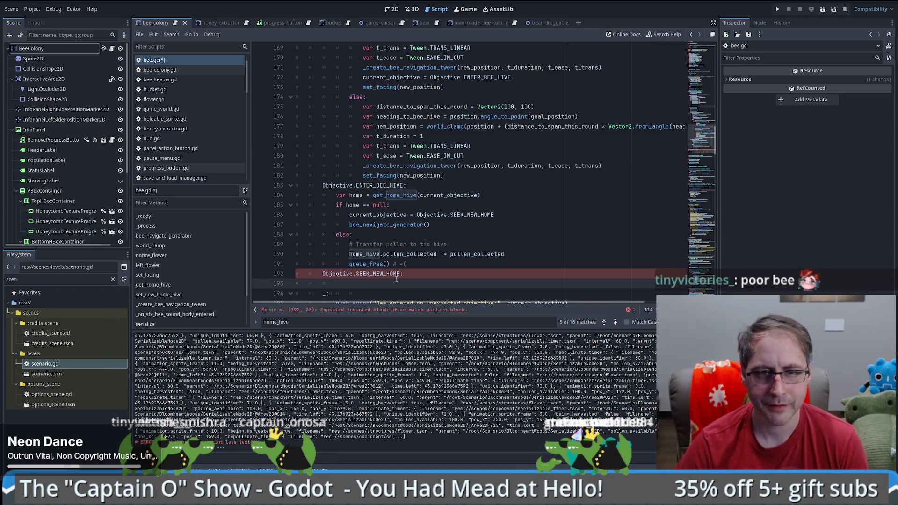
pyautogui.click(396, 277)
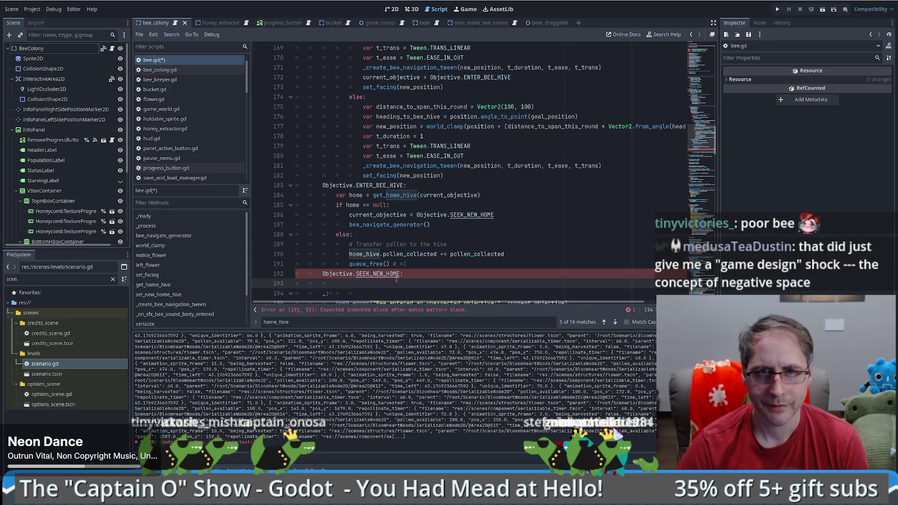
# Write _create_bee_navigation_tween(position, 1.0) as the SEEK_NEW_HOME body.
pyautogui.press('Down')
pyautogui.write('_create_bee_navigation_tween')
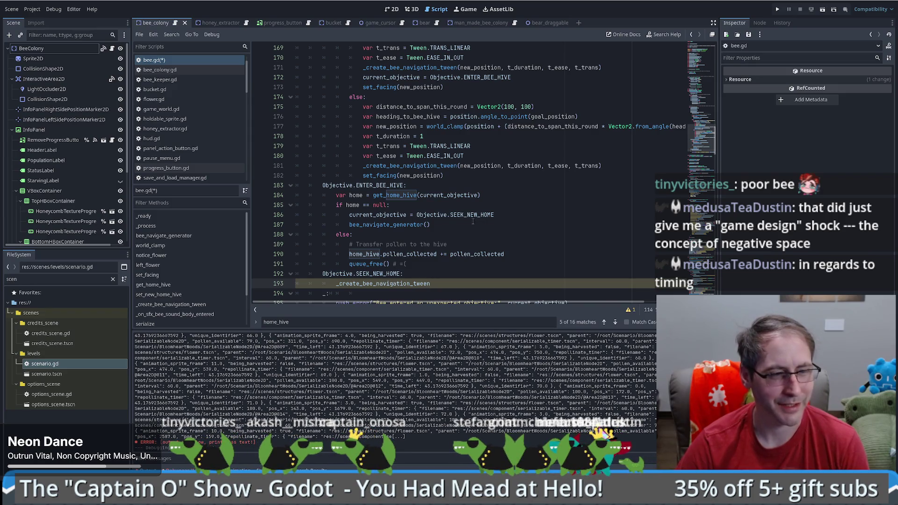
pyautogui.scroll(-2, 467, 219)
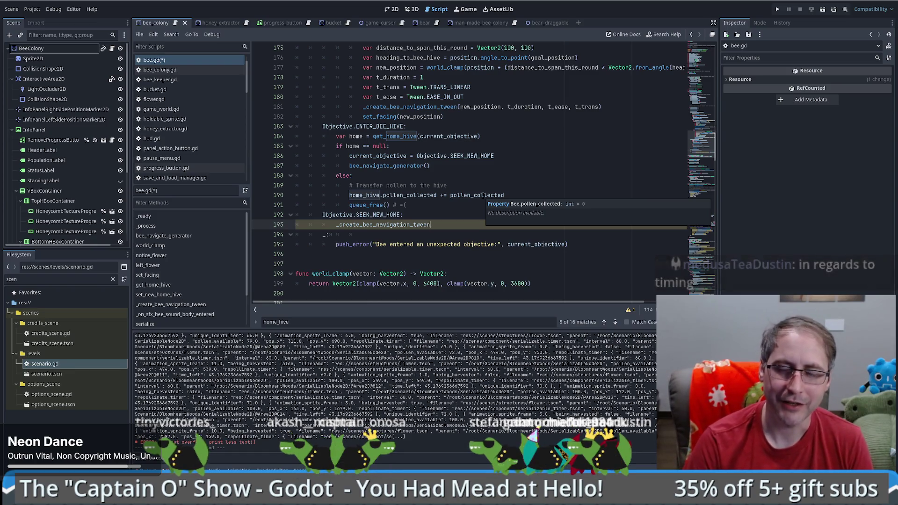
pyautogui.write('(position')
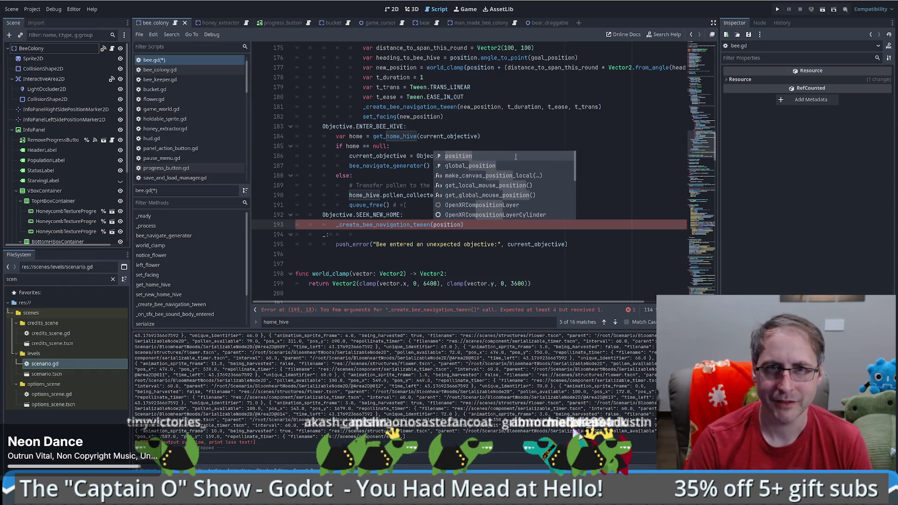
pyautogui.write(', 1')
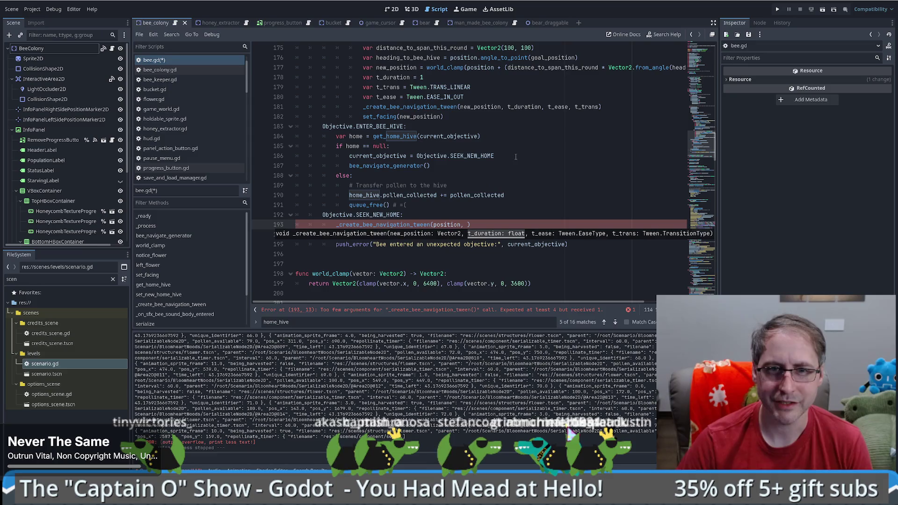
pyautogui.write('.0')
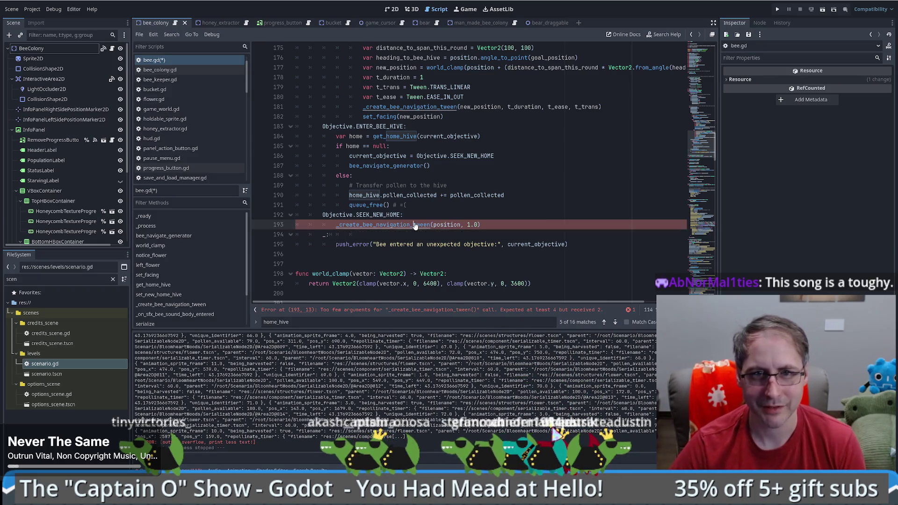
# Inspect the _create_bee_navigation_tween definition to see its four expected arguments.
pyautogui.keyDown('ctrl'); pyautogui.click(374, 225); pyautogui.keyUp('ctrl')
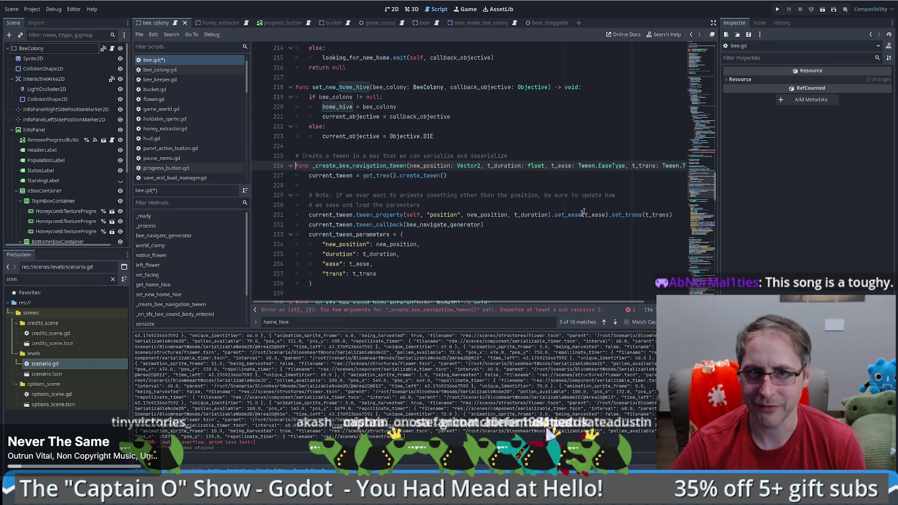
pyautogui.hscroll(3, 475, 303)
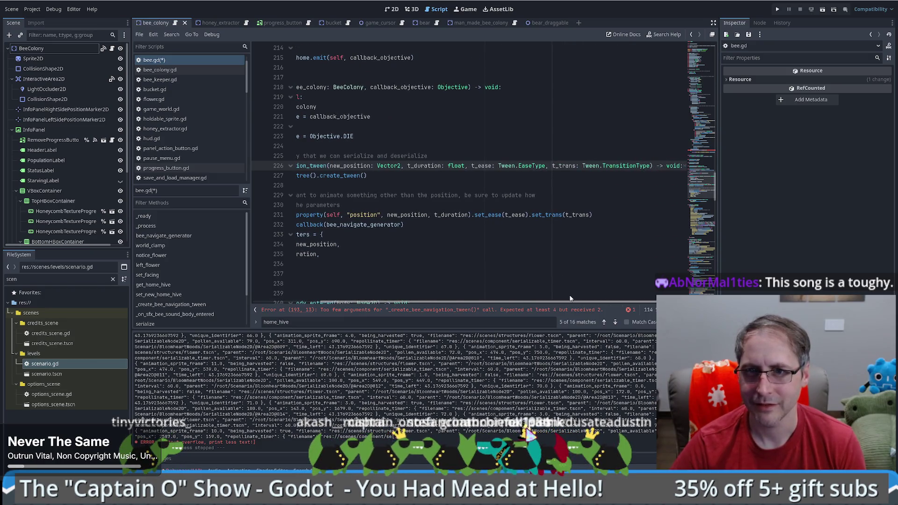
pyautogui.hscroll(-3, 475, 302)
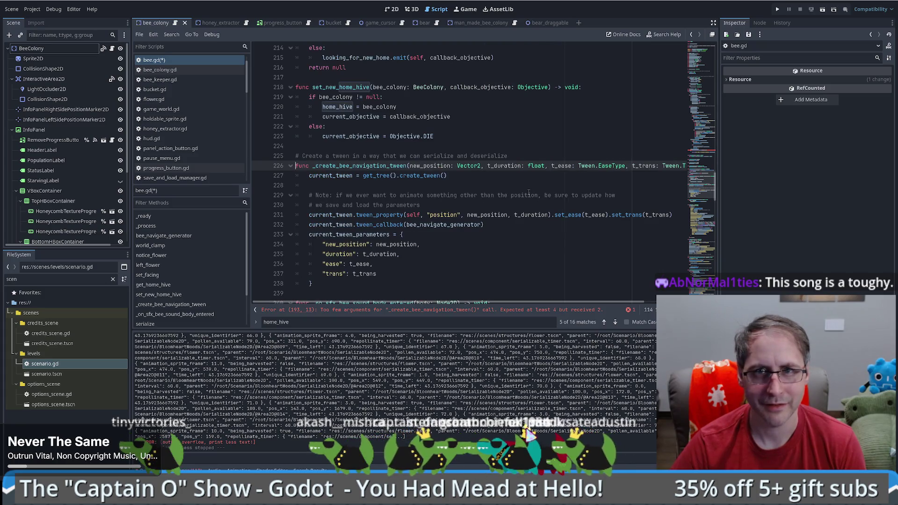
pyautogui.scroll(13, 538, 194)
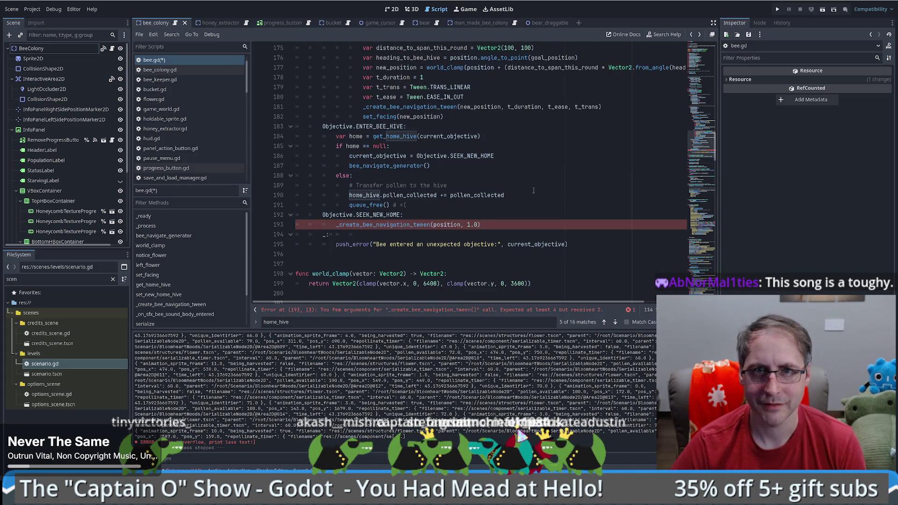
pyautogui.click(410, 87)
pyautogui.hotkey('shift', 'End')
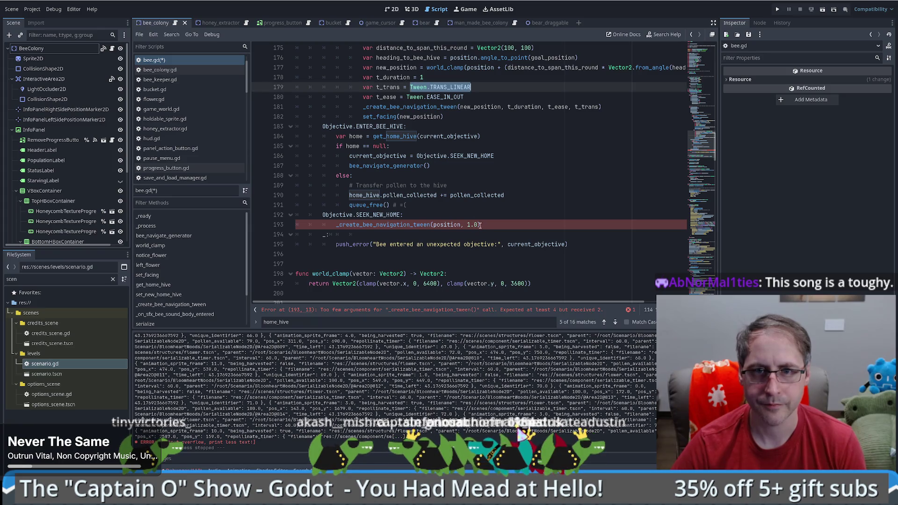
pyautogui.scroll(10, 521, 194)
pyautogui.scroll(2, 520, 194)
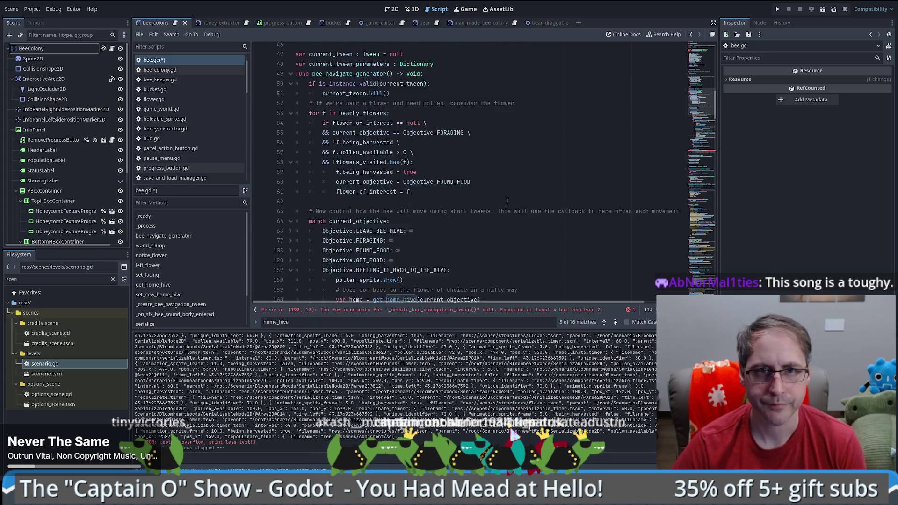
# Copy the four tween setup lines from LEAVE_BEE_HIVE into the SEEK_NEW_HOME case.
pyautogui.scroll(-3, 282, 103)
pyautogui.click(290, 97)
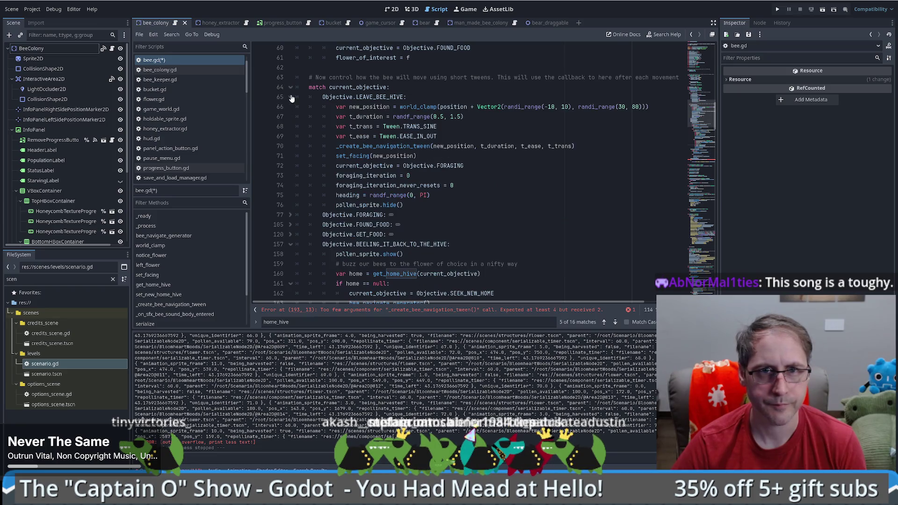
pyautogui.moveTo(437, 136)
pyautogui.mouseDown()
pyautogui.moveTo(261, 136)
pyautogui.moveTo(259, 117)
pyautogui.mouseUp()
pyautogui.scroll(-20, 477, 244)
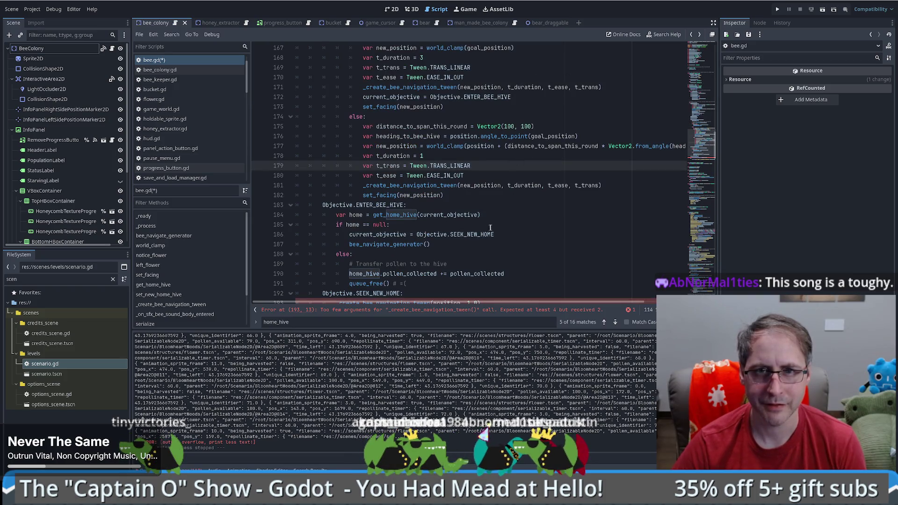
pyautogui.scroll(-2, 461, 233)
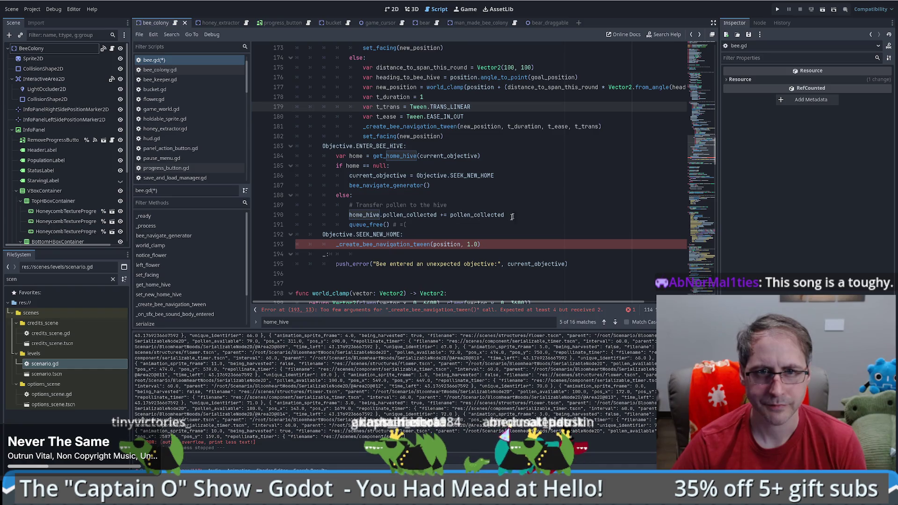
pyautogui.click(478, 231)
pyautogui.press('Return')
pyautogui.hotkey('ctrl', 'v')
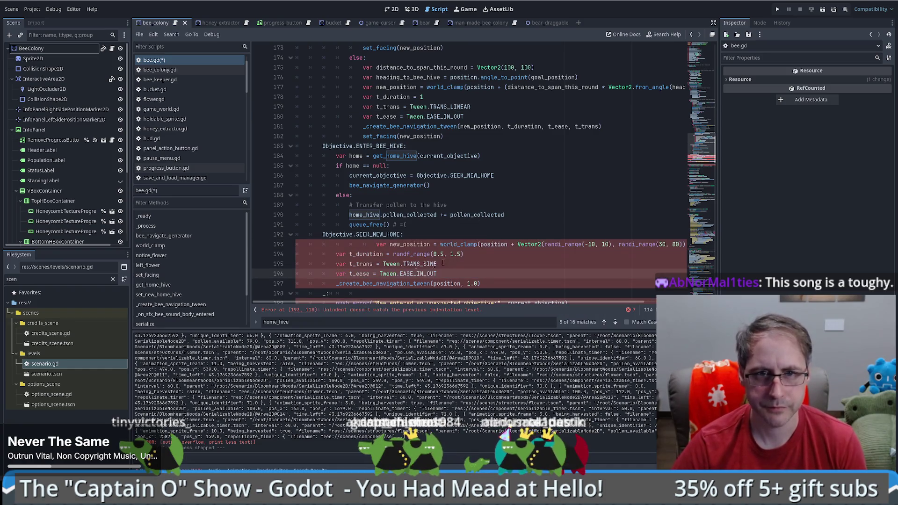
# Fix the new_position line's indentation and set its offset to randi_range(-10, 10).
pyautogui.click(378, 244)
pyautogui.press('BackSpace')
pyautogui.press('BackSpace')
pyautogui.press('BackSpace')
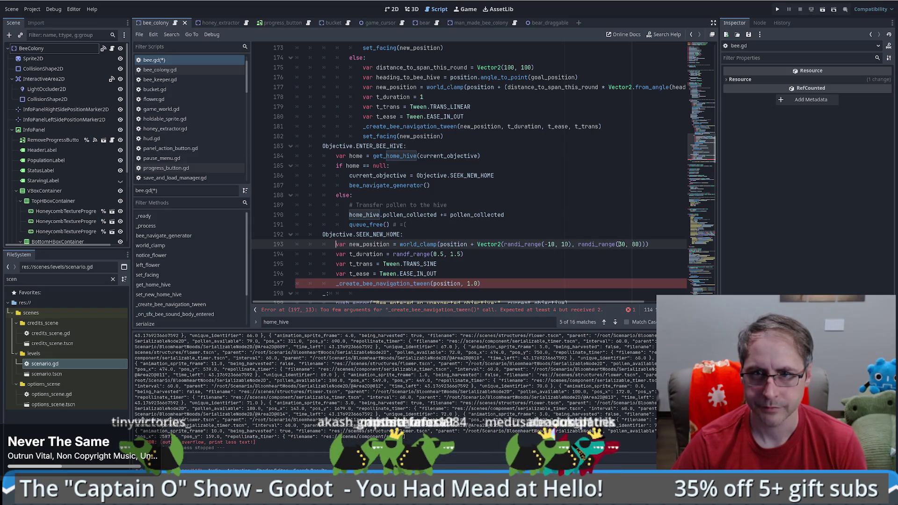
pyautogui.write('-10')
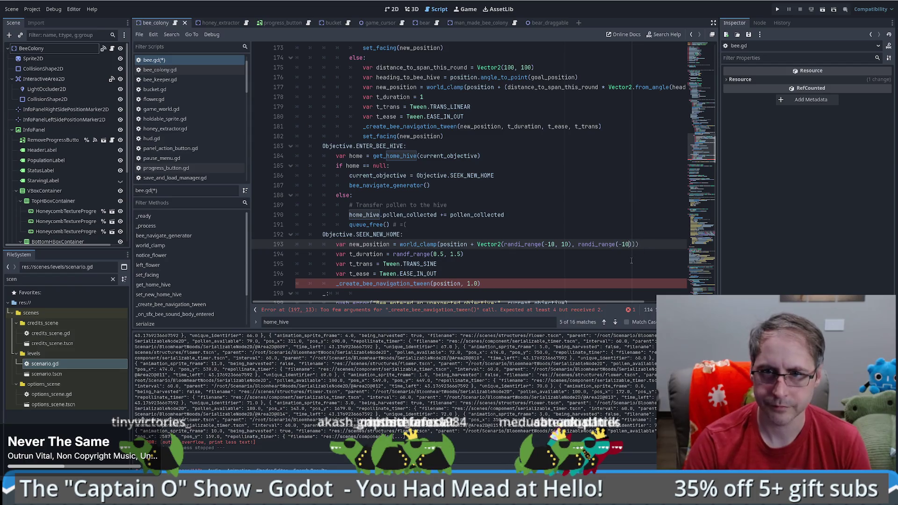
pyautogui.click(631, 257)
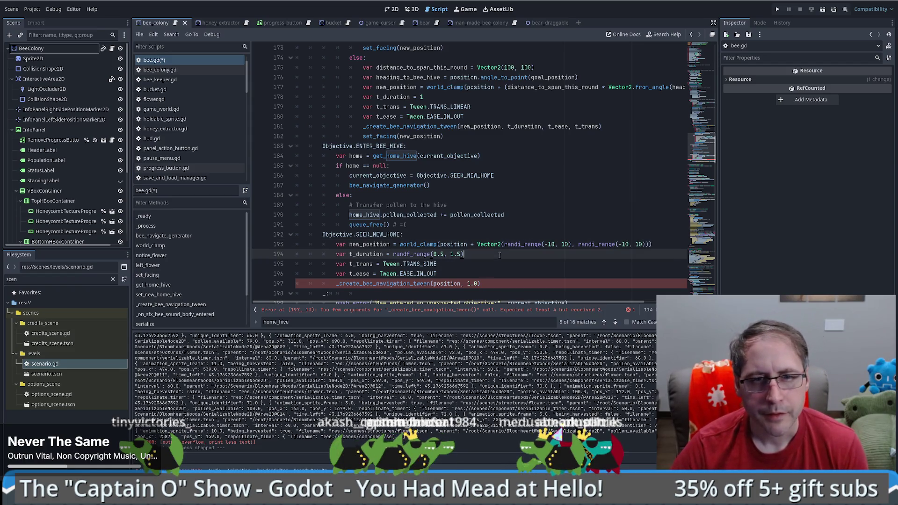
pyautogui.scroll(-1, 511, 237)
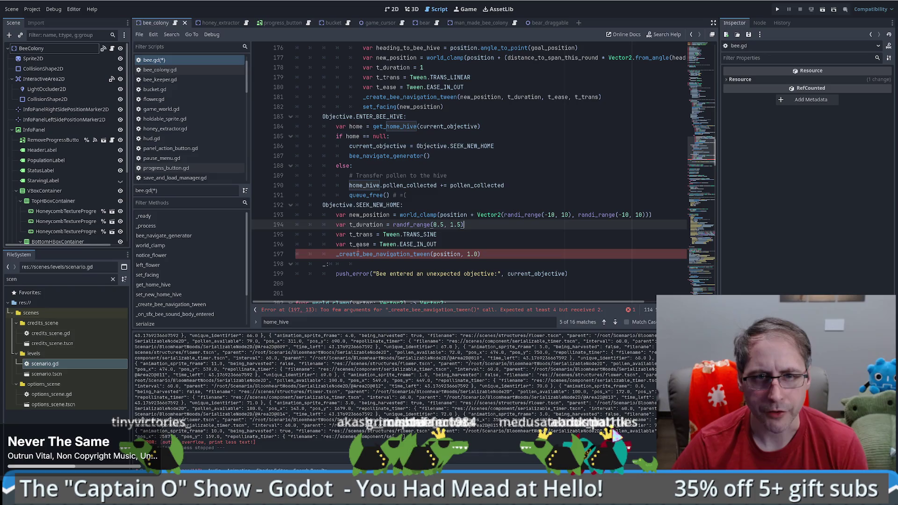
pyautogui.scroll(1, 445, 140)
# Replace the short tween call with the four-argument call from ENTER_BEE_HIVE and fix indentation.
pyautogui.moveTo(609, 120); pyautogui.dragTo(613, 127)
pyautogui.hotkey('ctrl', 'c')
pyautogui.scroll(-1, 615, 136)
pyautogui.moveTo(484, 242); pyautogui.dragTo(492, 251)
pyautogui.hotkey('ctrl', 'v')
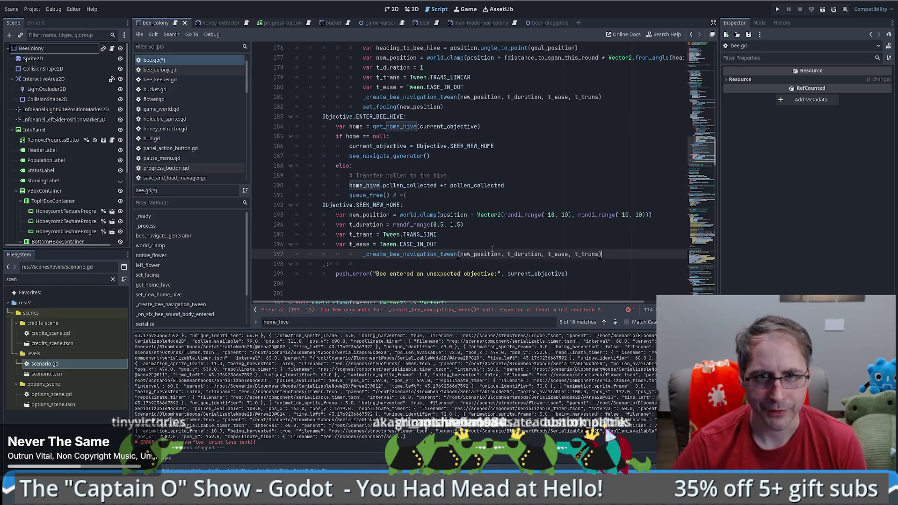
pyautogui.press('Home')
pyautogui.press('BackSpace')
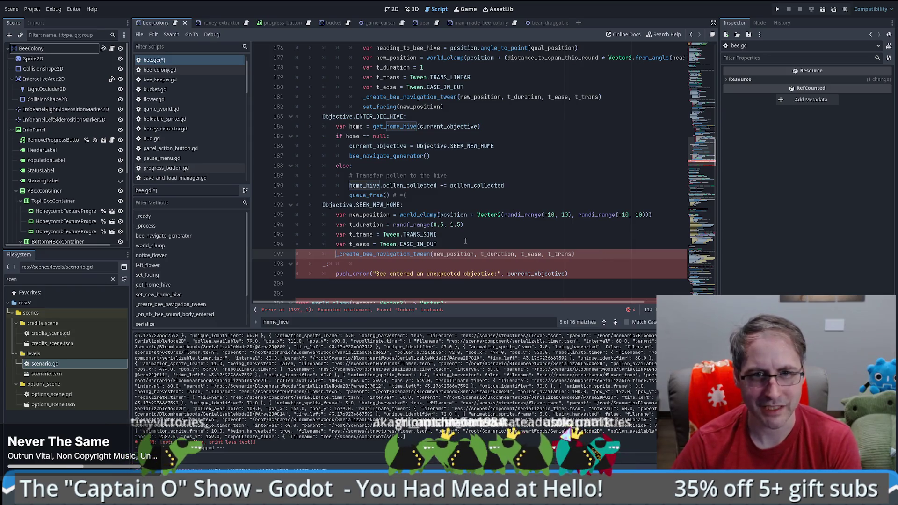
pyautogui.click(469, 240)
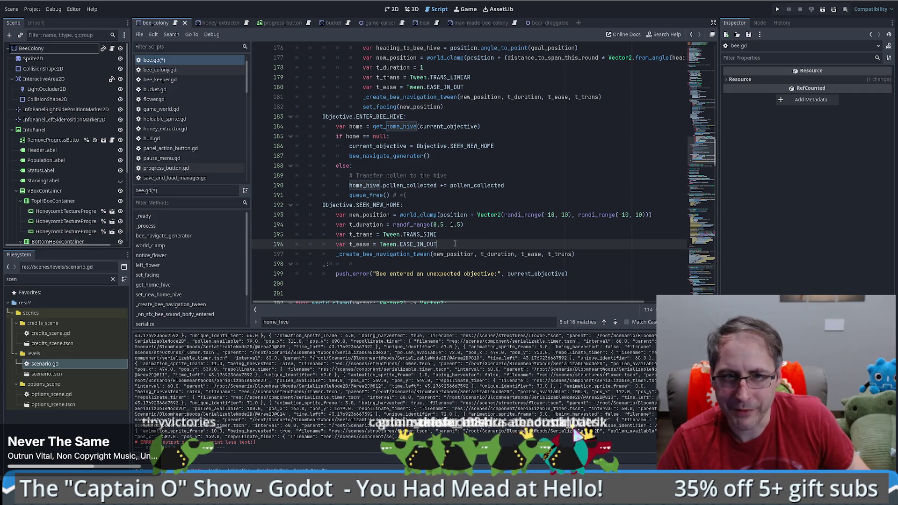
# Confirm the call's arguments against the _create_bee_navigation_tween definition.
pyautogui.scroll(-4, 449, 234)
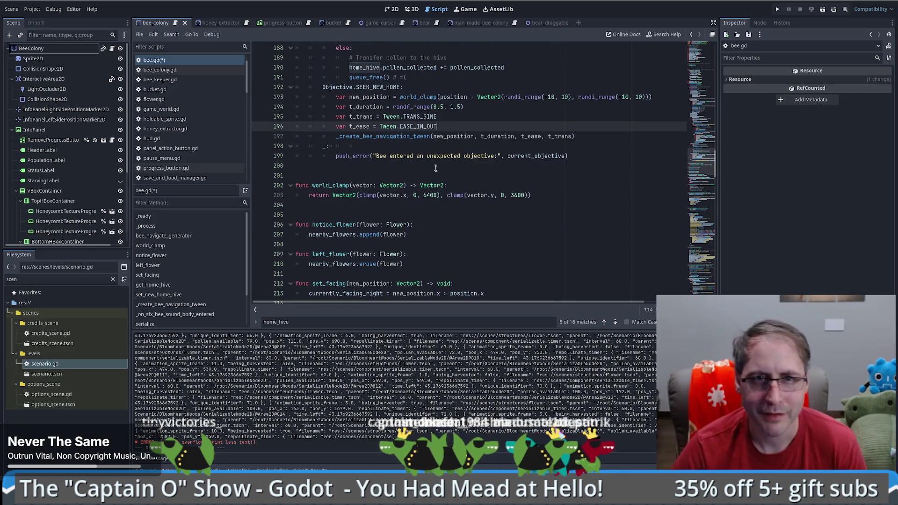
pyautogui.click(581, 136)
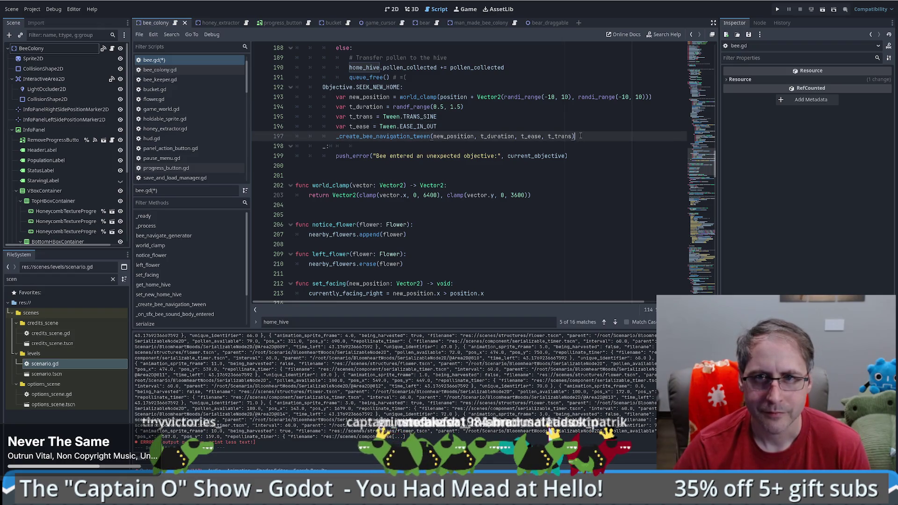
pyautogui.keyDown('ctrl'); pyautogui.click(415, 139); pyautogui.keyUp('ctrl')
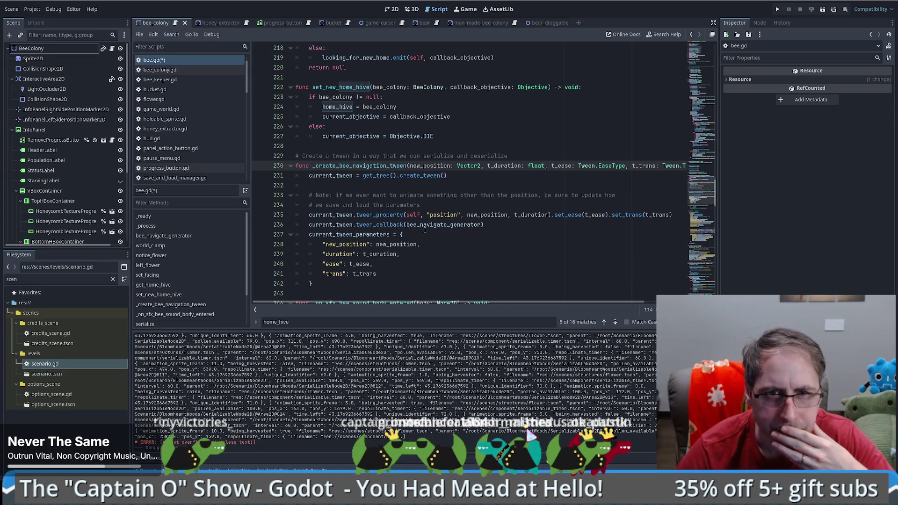
pyautogui.hotkey('alt', 'Left')
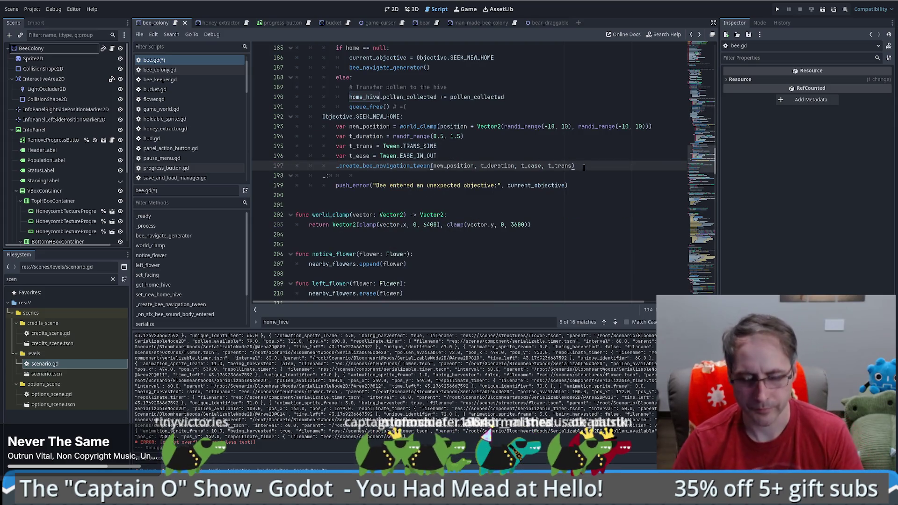
# Insert an empty line above the _create_bee_navigation_tween call in the SEEK_NEW_HOME case.
pyautogui.click(583, 166)
pyautogui.press('Return')
pyautogui.hotkey('ctrl', 'z')
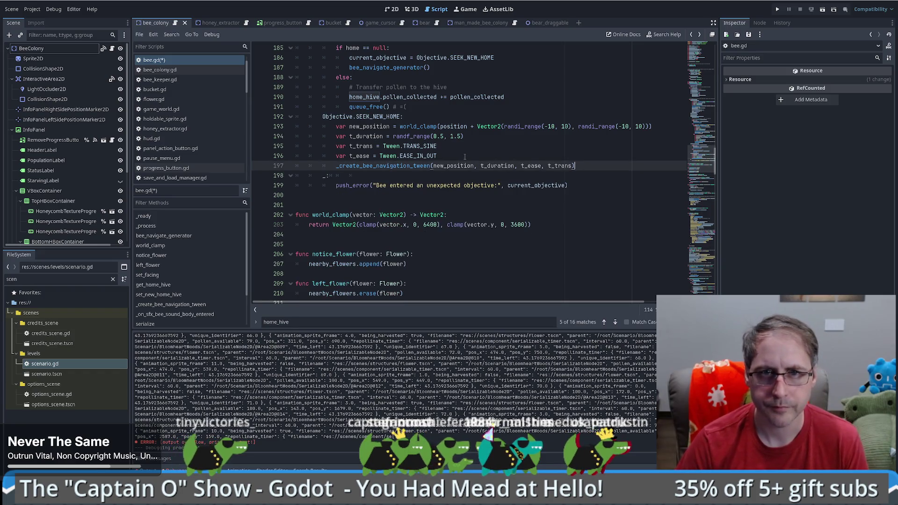
pyautogui.click(465, 156)
pyautogui.press('Return')
# Write the comment '# Hopefully by the time this completes, we'll know if there is a new home or if we should die'.
pyautogui.write('# Hopfeu')
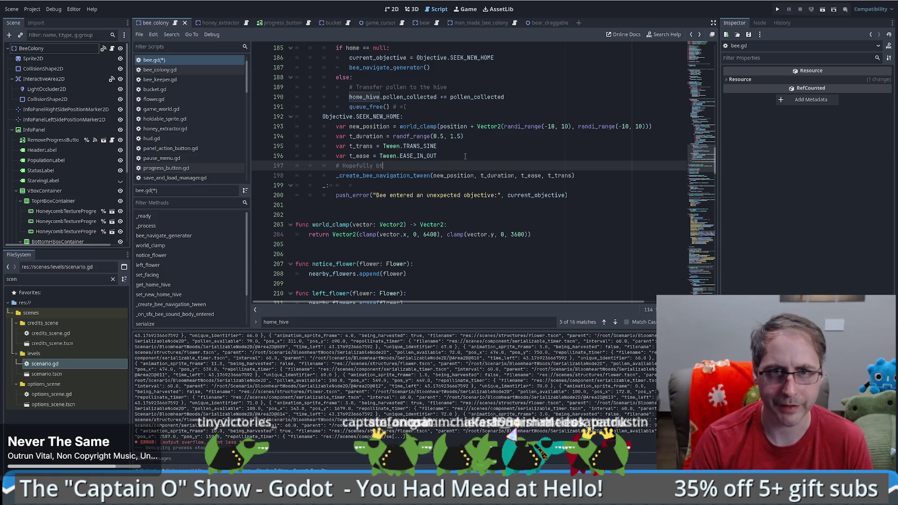
pyautogui.write(' the time this compl')
pyautogui.press('BackSpace')
pyautogui.write("letes, we'll know if ther is  a")
pyautogui.press('BackSpace')
pyautogui.press('BackSpace')
pyautogui.press('BackSpace')
pyautogui.write('e is a new home or if we should die')
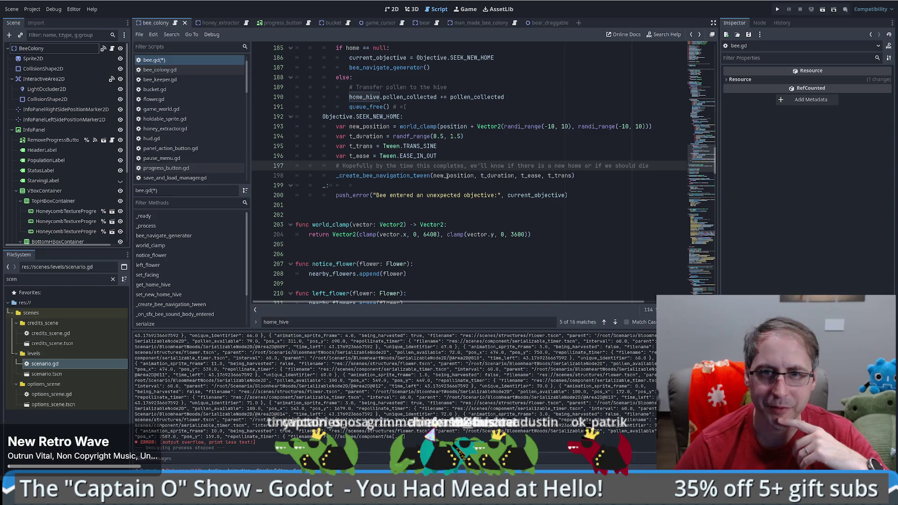
pyautogui.moveTo(452, 176)
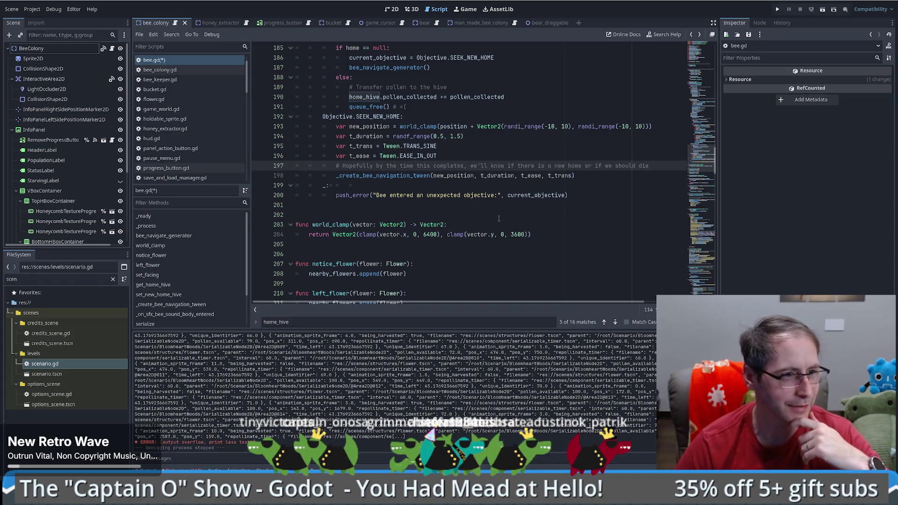
pyautogui.scroll(1, 530, 208)
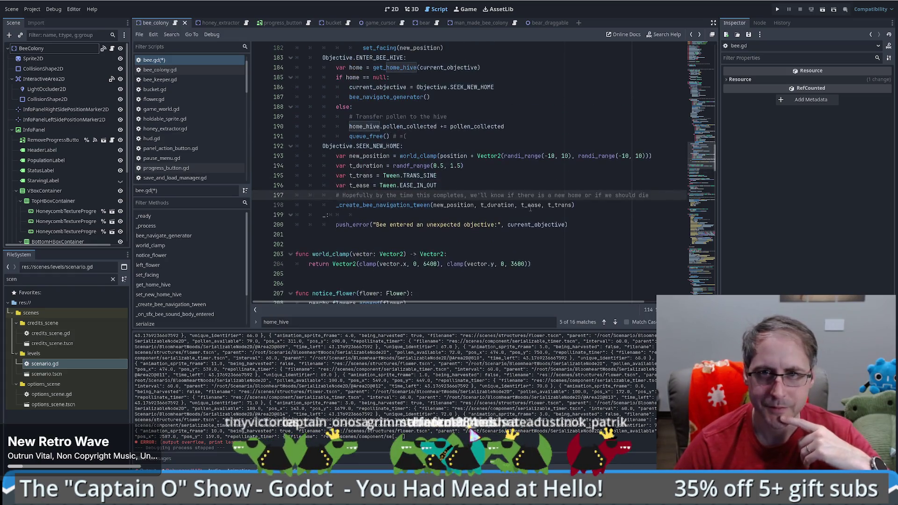
pyautogui.scroll(1, 530, 208)
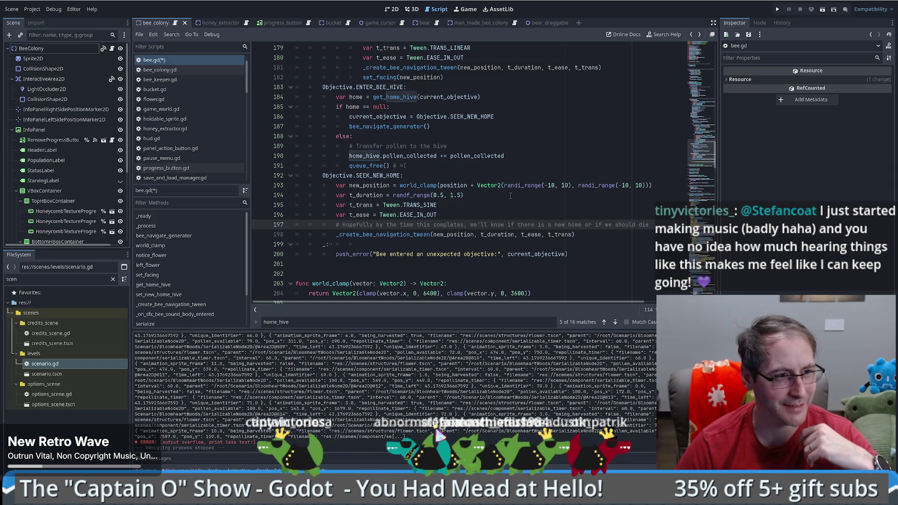
pyautogui.click(605, 231)
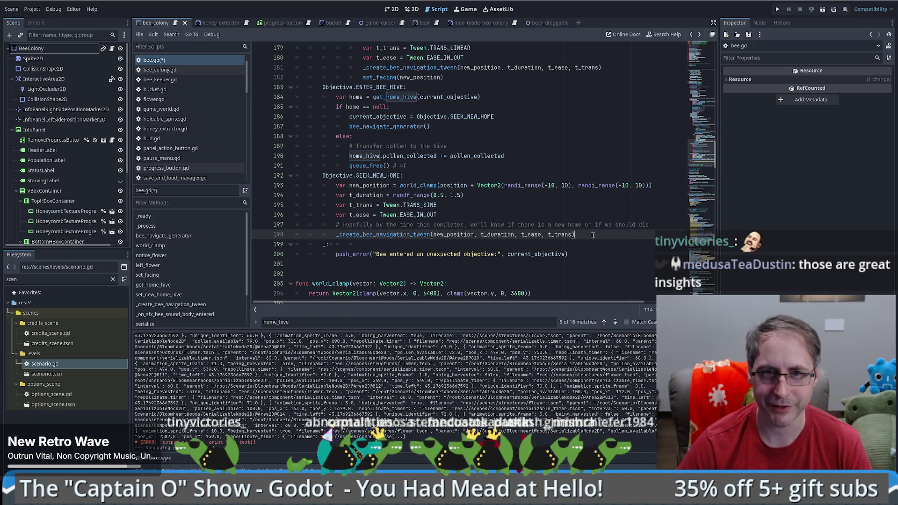
pyautogui.press('Return')
pyautogui.press('BackSpace')
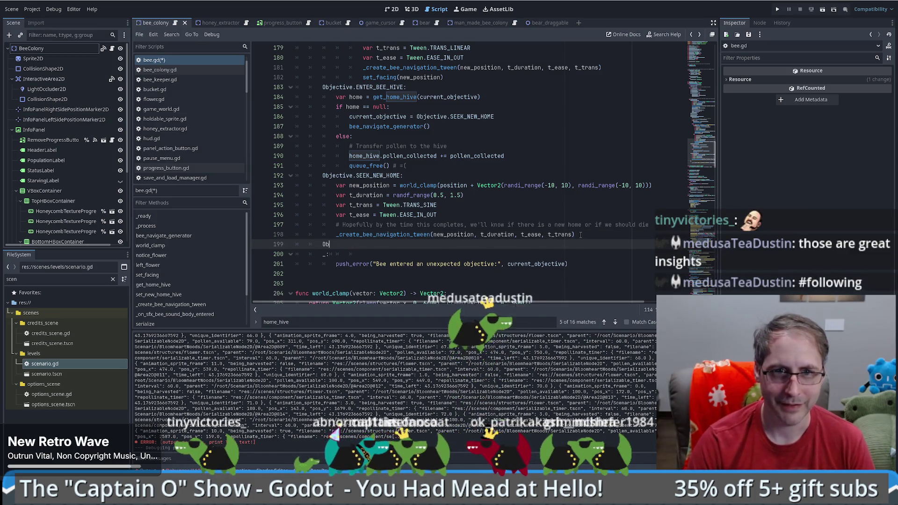
# Add an Objective.DIE case that prints a mourning message for a bee that couldn't reach a new home.
pyautogui.write('Ob')
pyautogui.press('Return')
pyautogui.write('d')
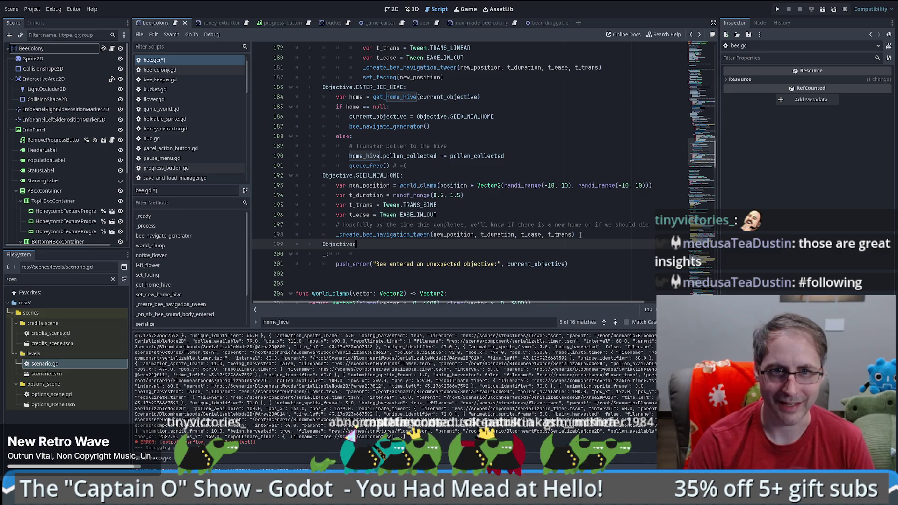
pyautogui.press('BackSpace')
pyautogui.write('.DIE:')
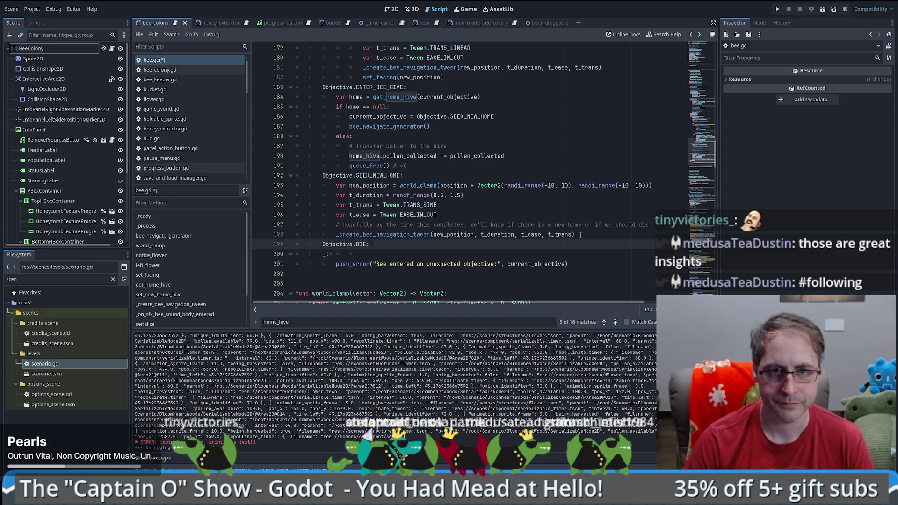
pyautogui.press('Return')
pyautogui.press('BackSpace')
pyautogui.press('BackSpace')
pyautogui.write('nt')
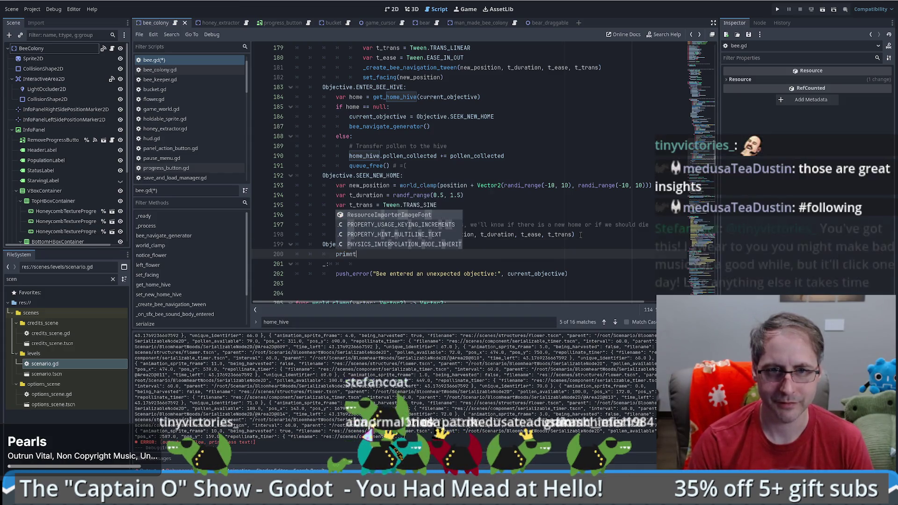
pyautogui.write('("N')
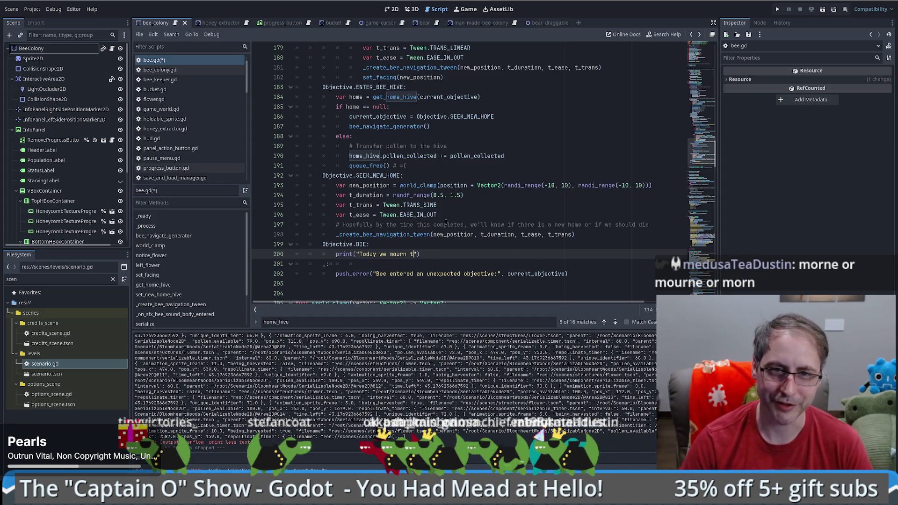
pyautogui.write('he')
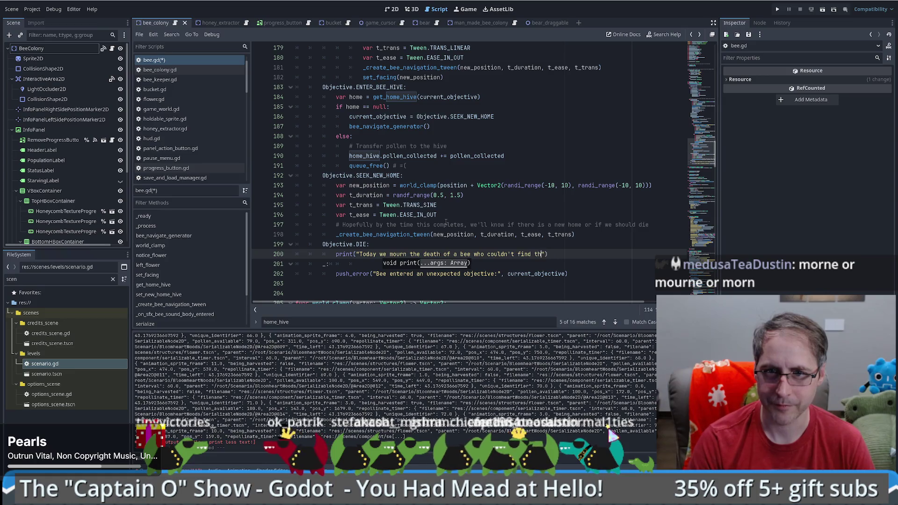
pyautogui.write('way to a new home')
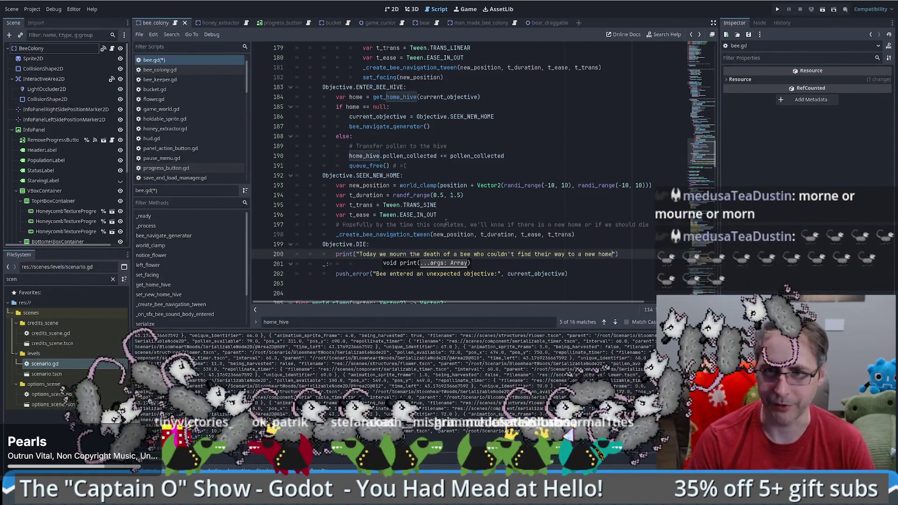
pyautogui.write(' =(')
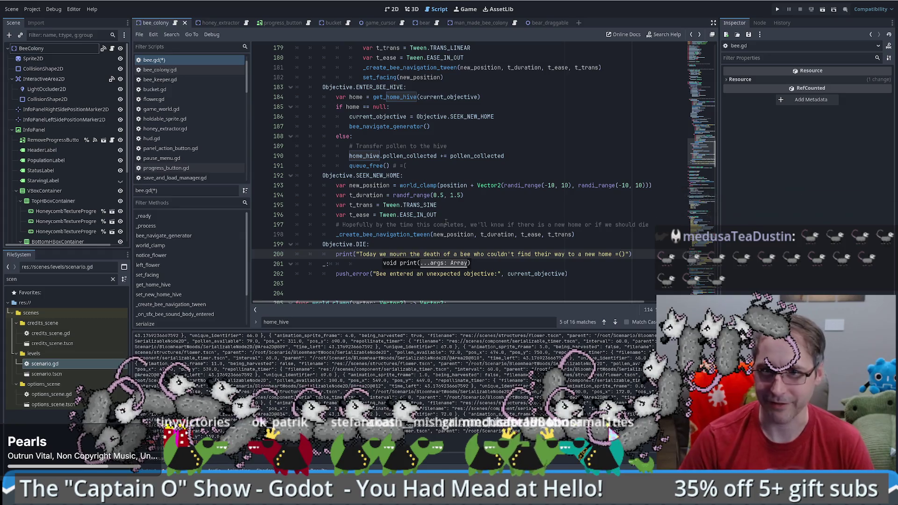
pyautogui.press('Return')
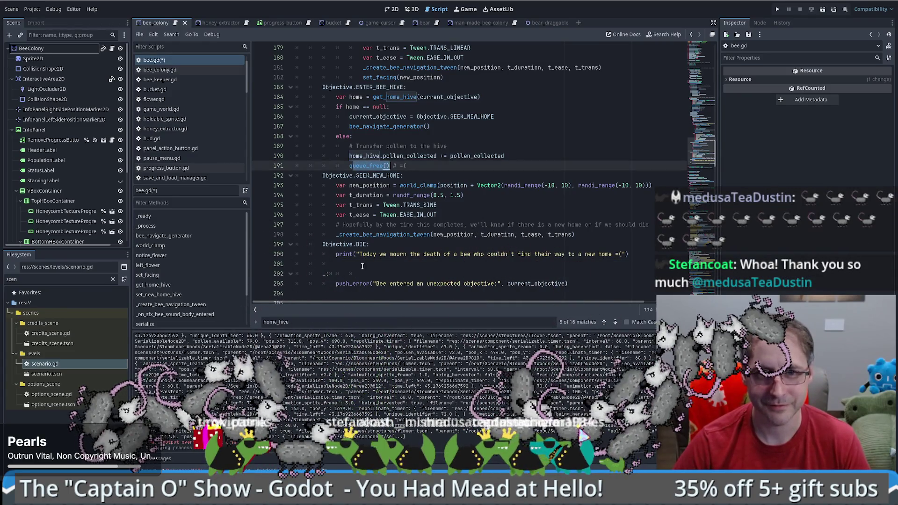
# Add queue_free() under the mourning print in the Objective.DIE case.
pyautogui.write('queue_free(')
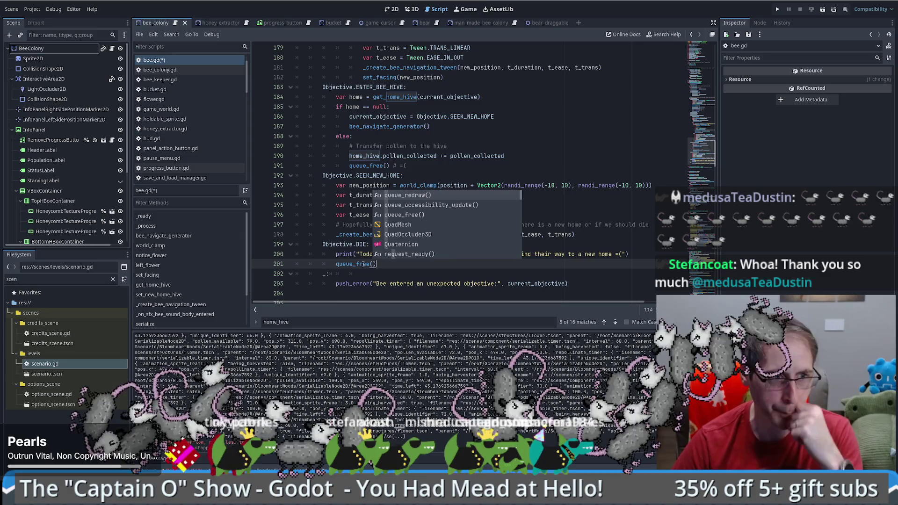
pyautogui.press('Return')
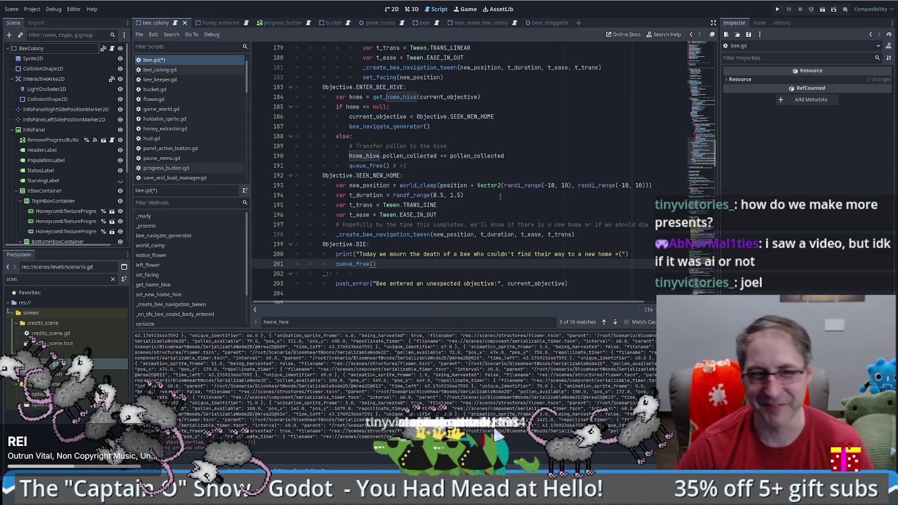
# Add a 'Looking for a new home...' print under the SEEK_NEW_HOME label by reusing the pasted print line.
pyautogui.click(463, 244)
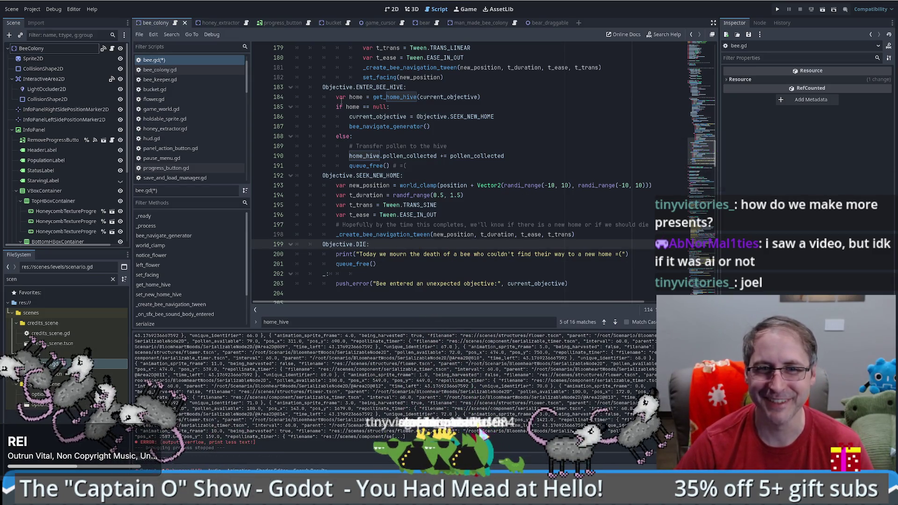
pyautogui.scroll(2, 455, 145)
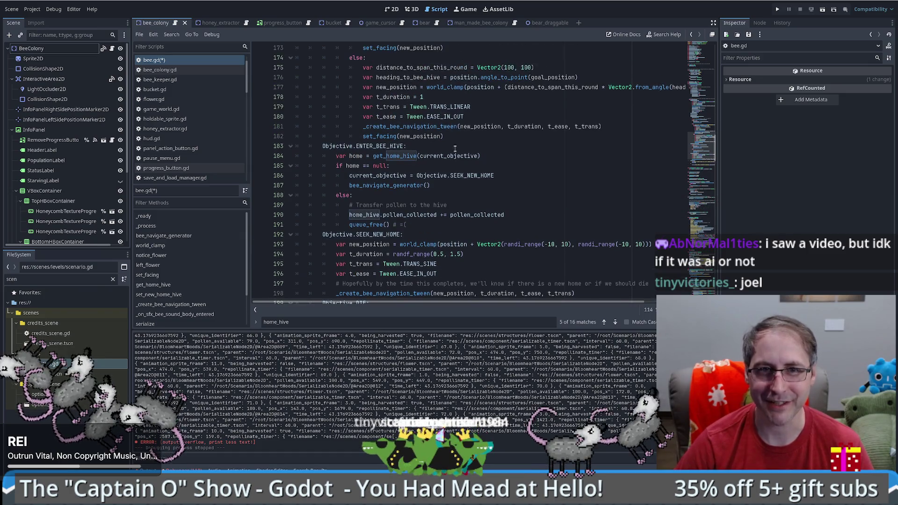
pyautogui.scroll(6, 411, 104)
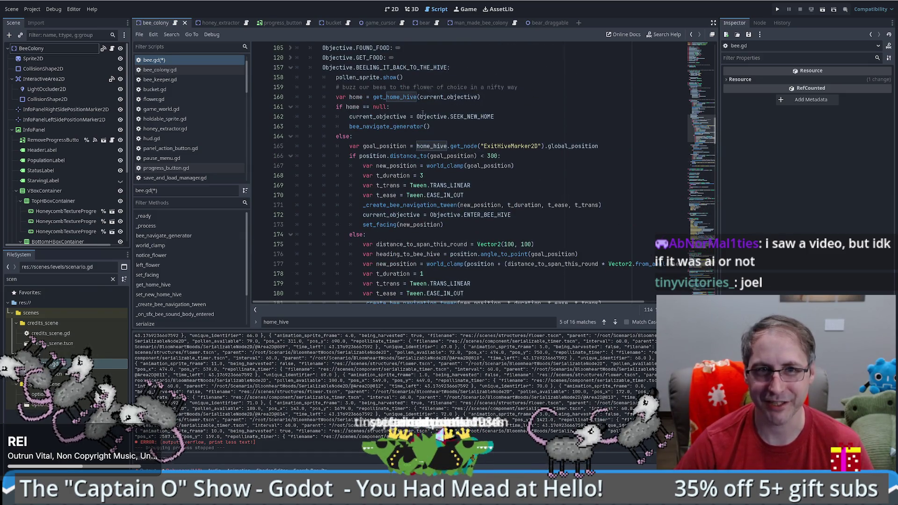
pyautogui.scroll(-3, 402, 131)
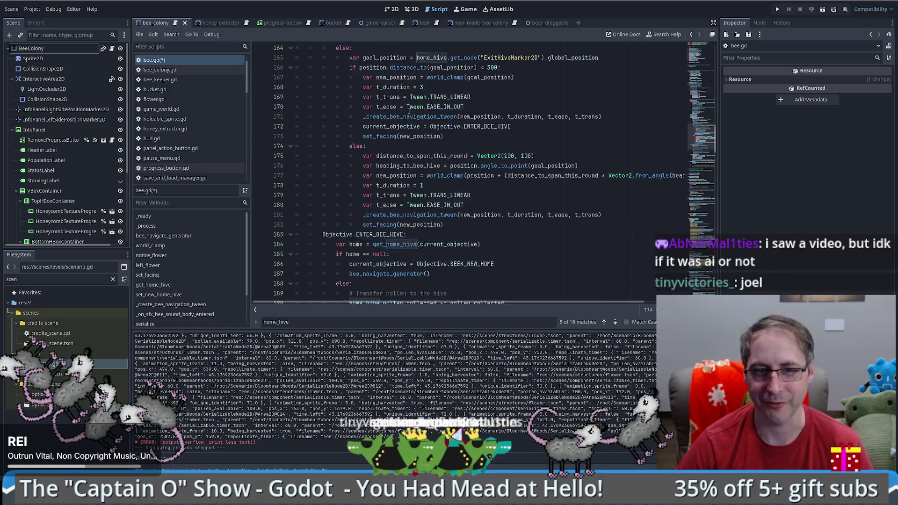
pyautogui.scroll(-2, 398, 140)
pyautogui.click(650, 274)
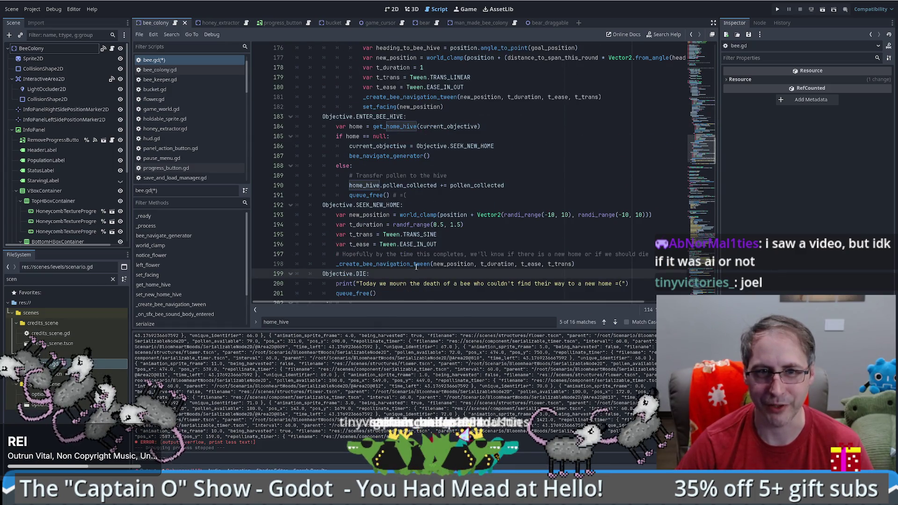
pyautogui.click(452, 205)
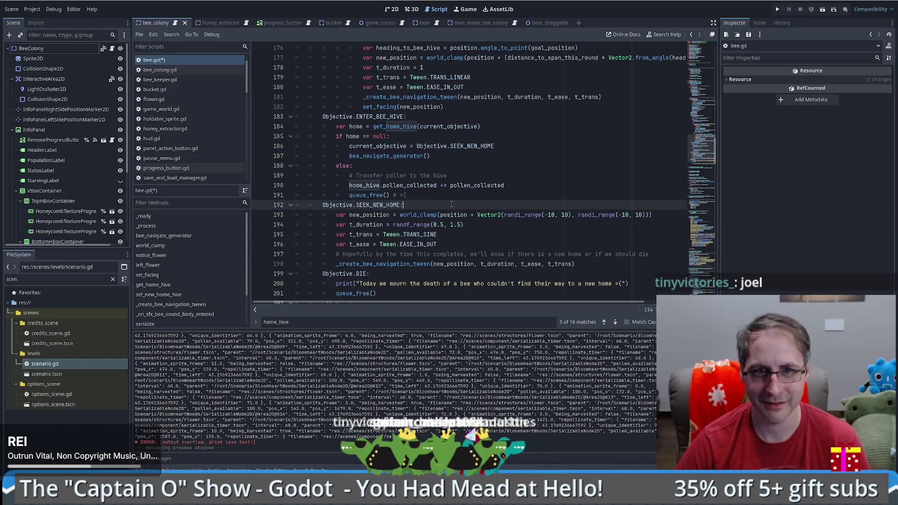
pyautogui.press('Return')
pyautogui.write('print("Today we mourn the death of a bee who couldn\'t find their way to a new home =(")')
pyautogui.moveTo(357, 215); pyautogui.dragTo(622, 216)
pyautogui.write('L')
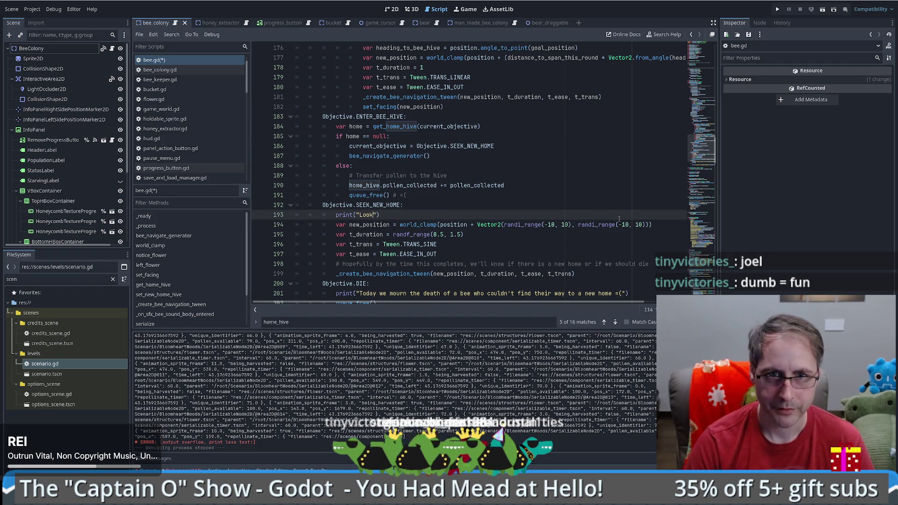
pyautogui.write('ing for a new home...')
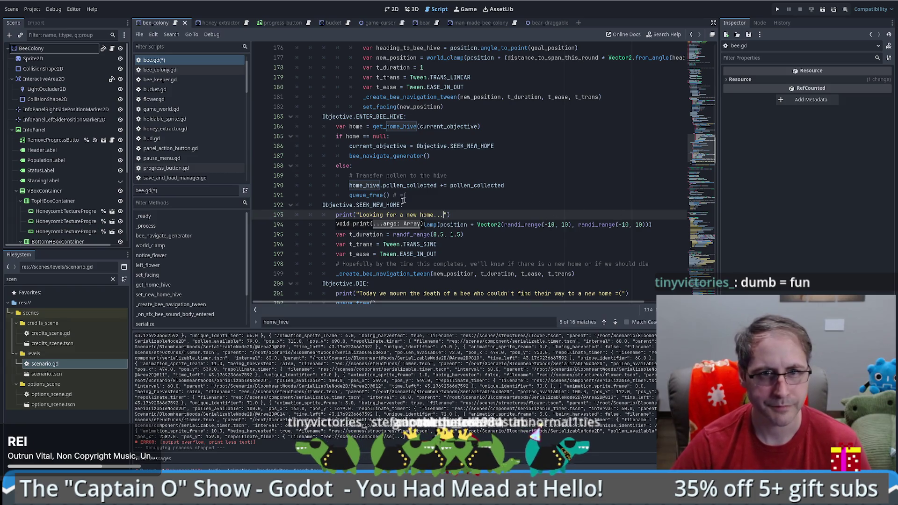
# Scroll down through bee.gd to the get_home_hive function's declaration.
pyautogui.scroll(-2, 439, 216)
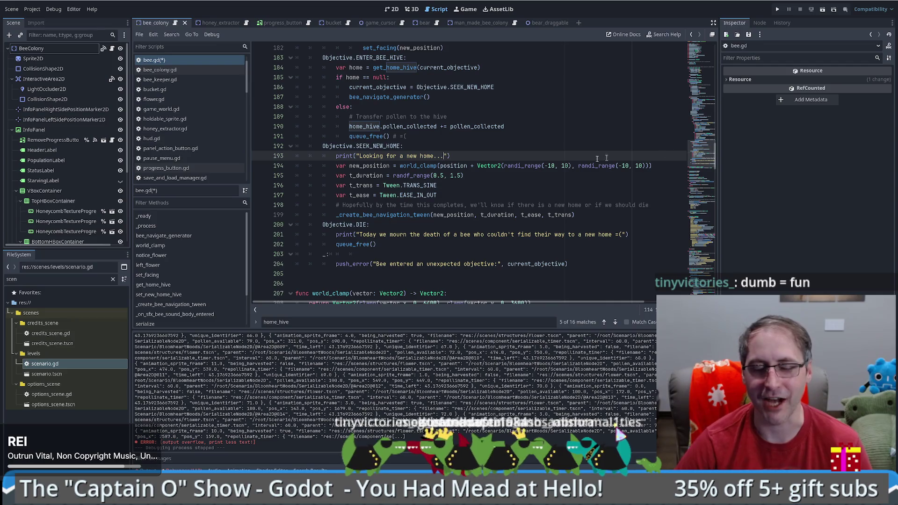
pyautogui.click(512, 181)
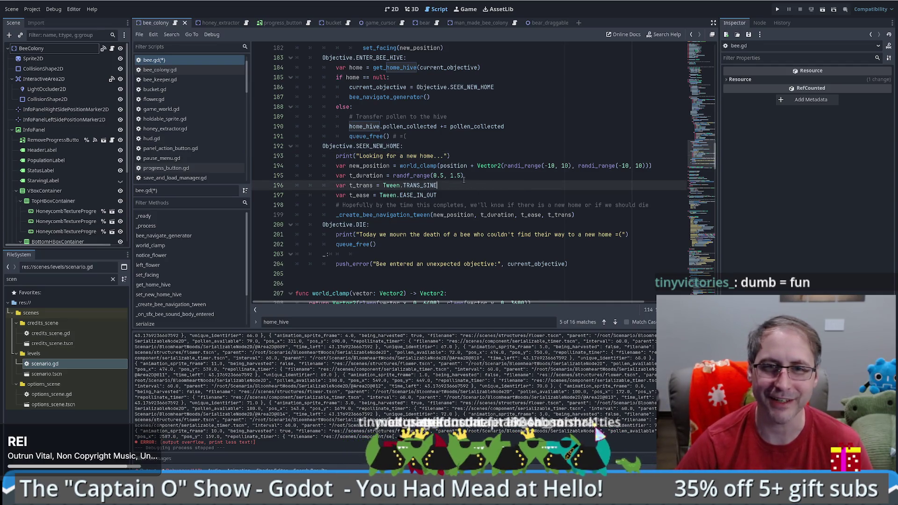
pyautogui.scroll(1, 464, 180)
pyautogui.click(424, 177)
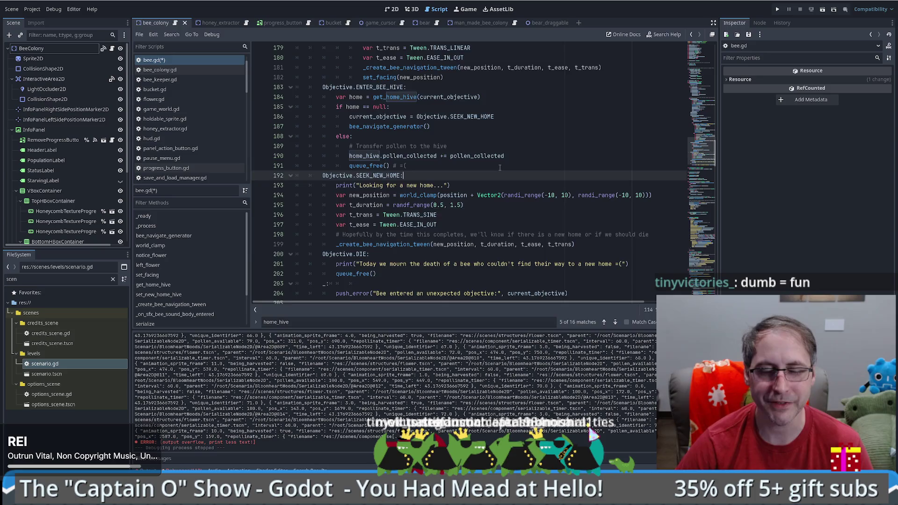
pyautogui.scroll(3, 497, 167)
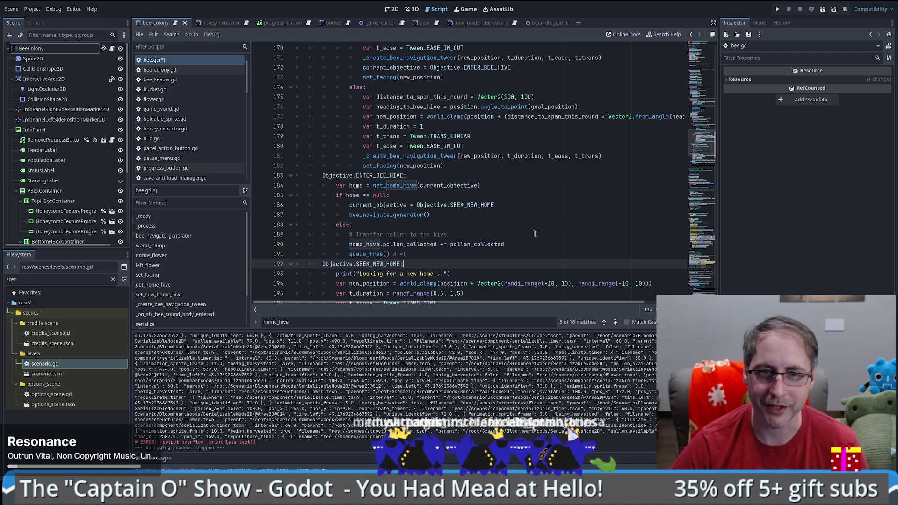
pyautogui.scroll(-2, 540, 234)
pyautogui.scroll(-3, 517, 187)
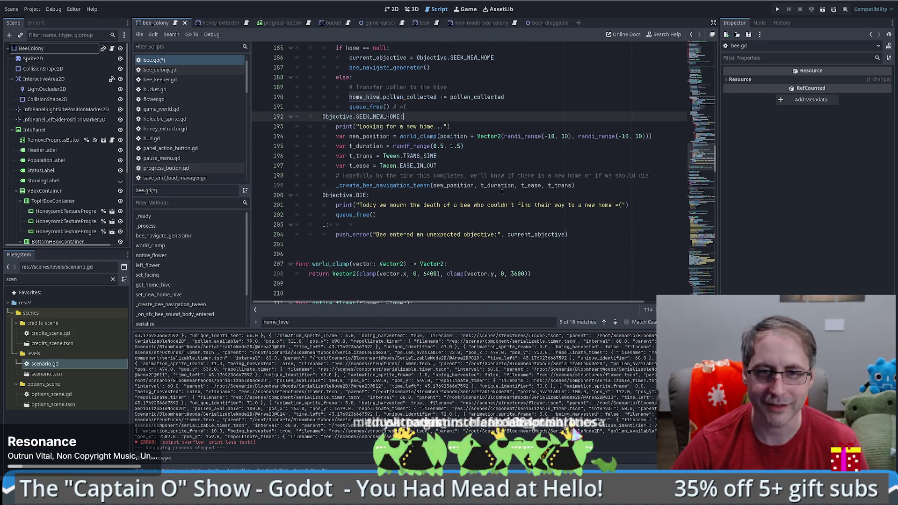
pyautogui.moveTo(359, 126); pyautogui.dragTo(470, 131)
pyautogui.scroll(-5, 465, 140)
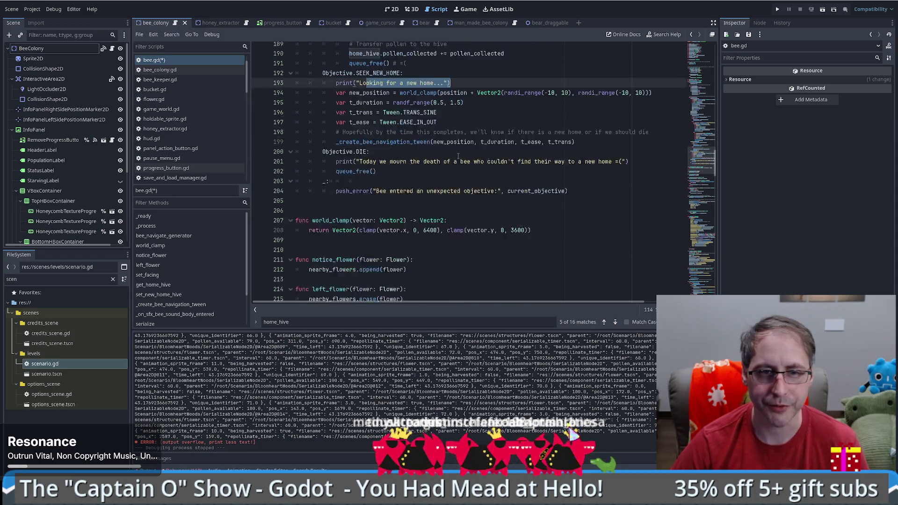
pyautogui.scroll(-2, 462, 227)
pyautogui.click(527, 186)
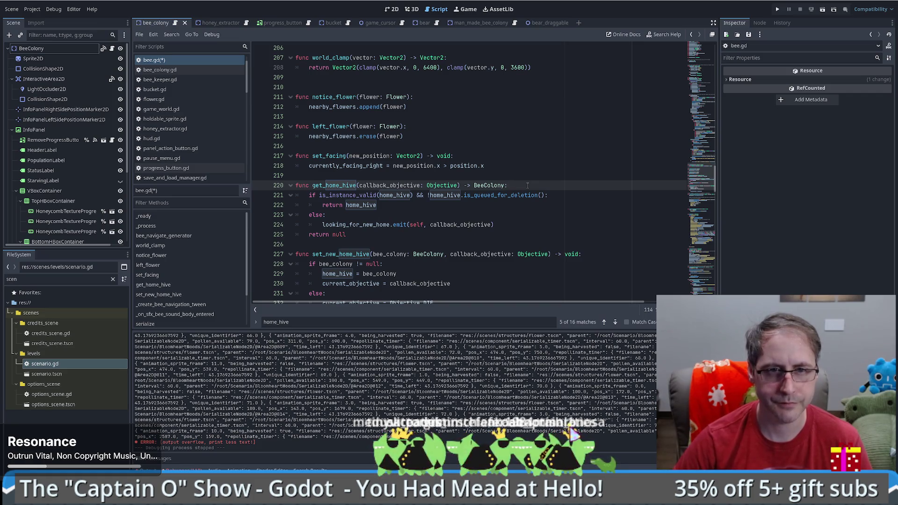
# Add print("Signal to get new home...") in get_home_hive's else branch.
pyautogui.press('Return')
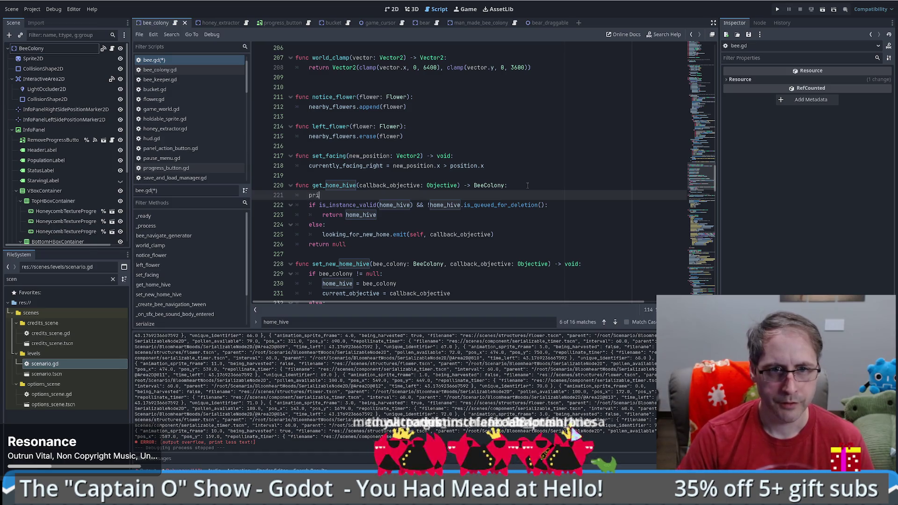
pyautogui.write('nt')
pyautogui.press('BackSpace')
pyautogui.press('BackSpace')
pyautogui.press('BackSpace')
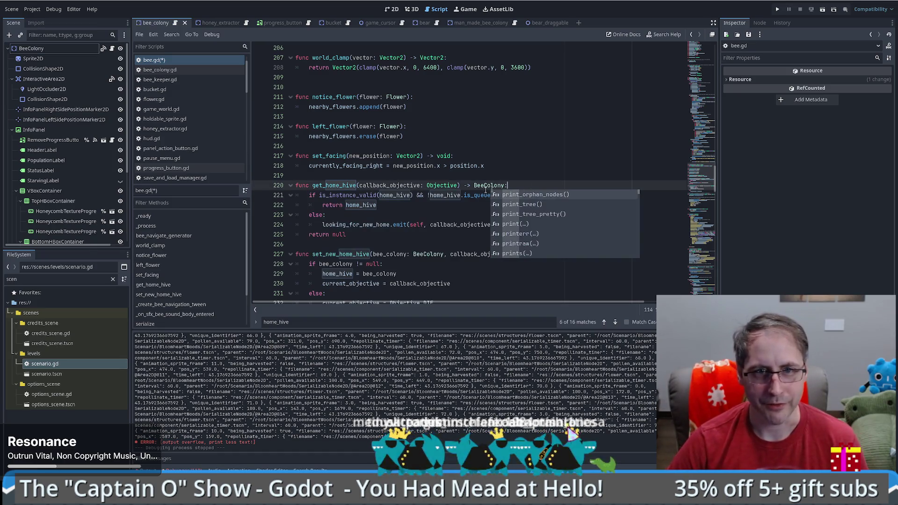
pyautogui.click(398, 213)
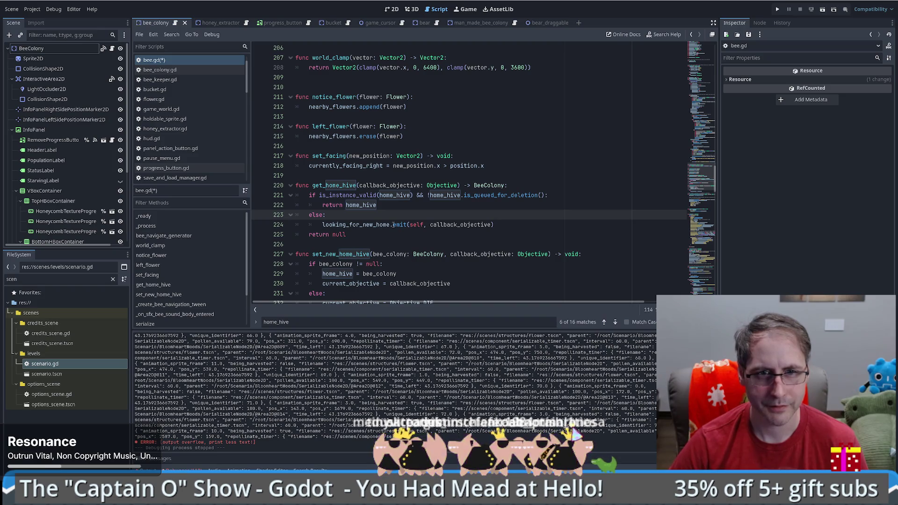
pyautogui.press('Return')
pyautogui.write('print(')
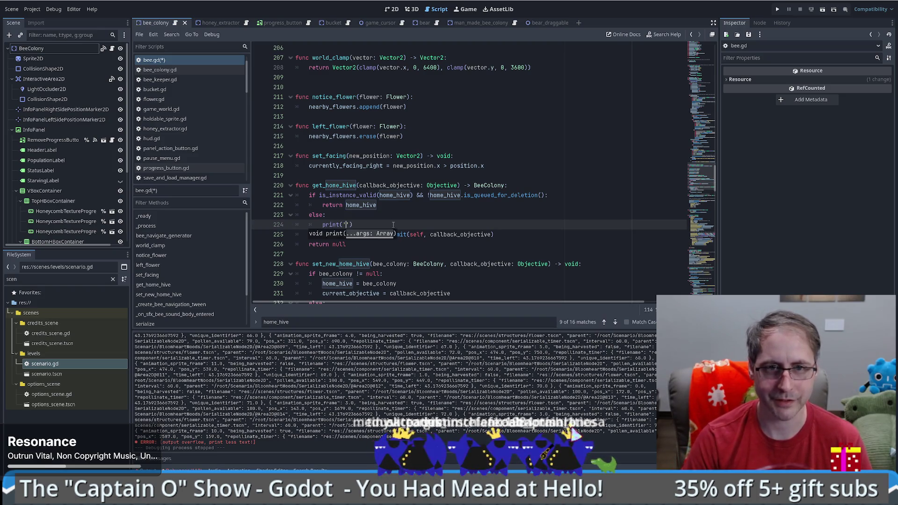
pyautogui.write('"Signal')
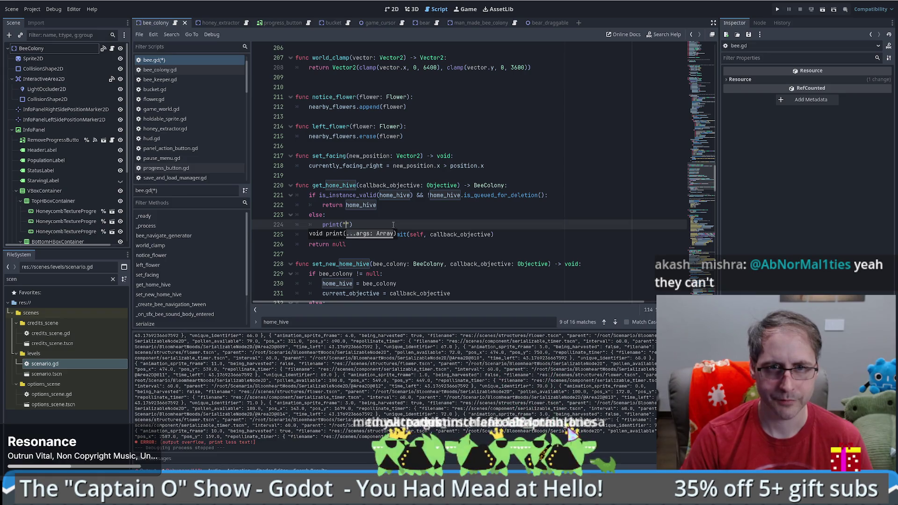
pyautogui.write(' to get new home')
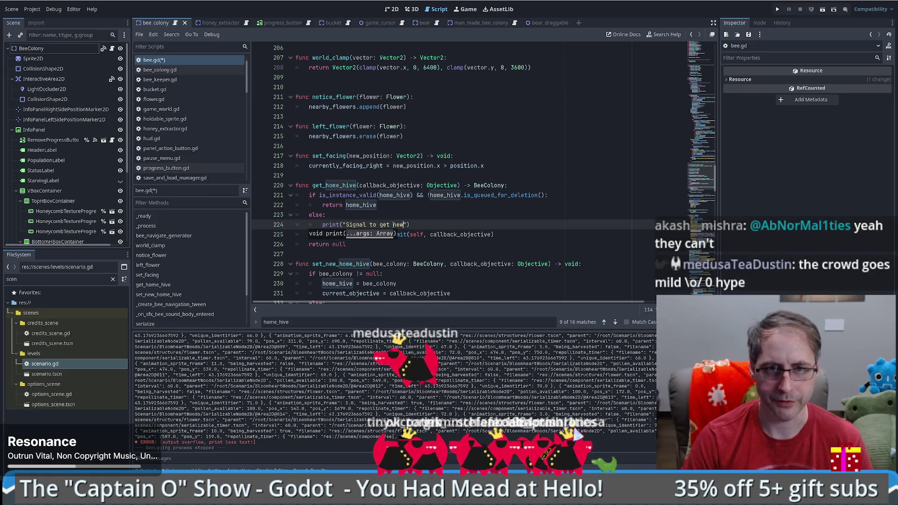
pyautogui.write('...')
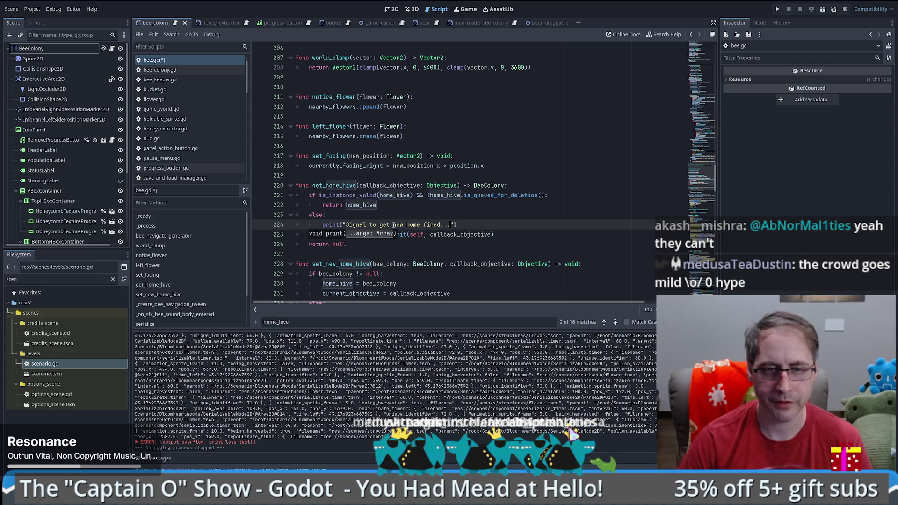
# Add a "Set new home called..." print at the top of set_new_home_hive.
pyautogui.click(582, 264)
pyautogui.press('Return')
pyautogui.write('print("received')
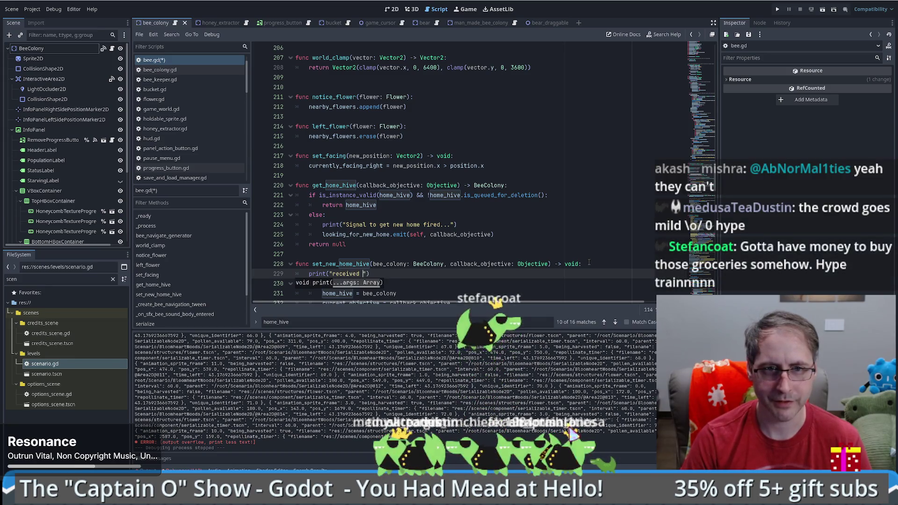
pyautogui.write(' set new home')
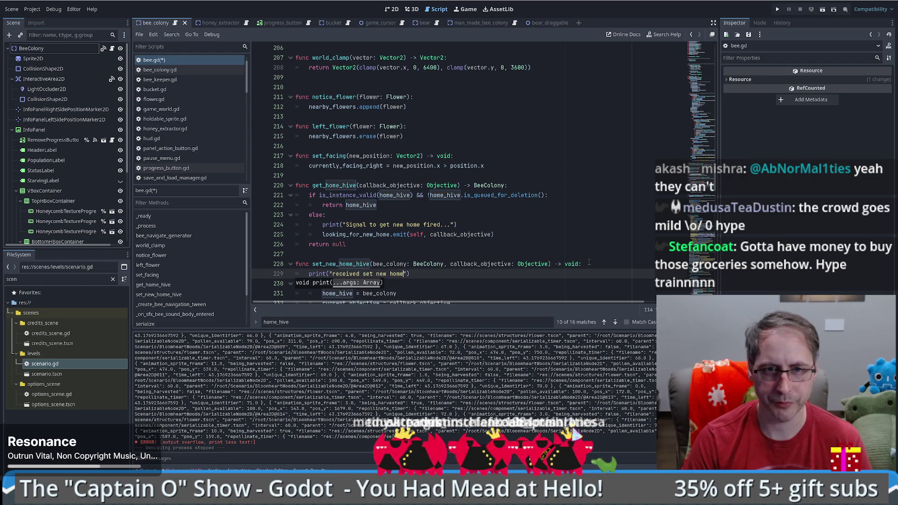
pyautogui.press('BackSpace')
pyautogui.press('BackSpace')
pyautogui.press('BackSpace')
pyautogui.press('BackSpace')
pyautogui.write('S')
pyautogui.press('End')
pyautogui.press('Left')
pyautogui.press('Left')
pyautogui.write('called..')
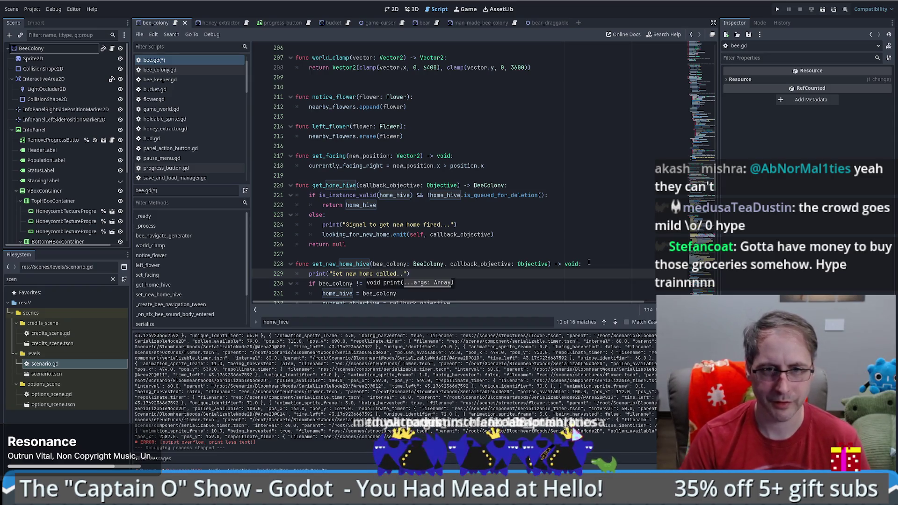
# Check the Objective.DIE fallback in set_new_home_hive and save bee.gd.
pyautogui.click(524, 264)
pyautogui.scroll(-2, 515, 269)
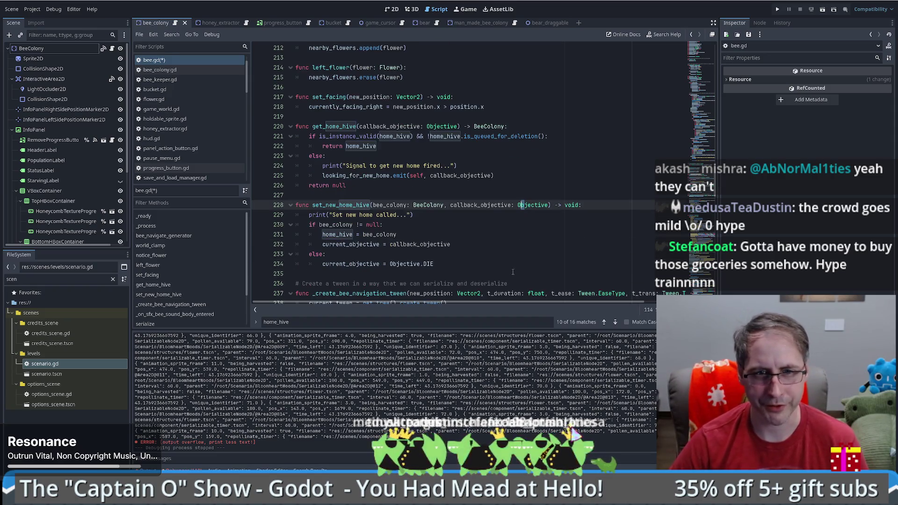
pyautogui.moveTo(448, 264); pyautogui.dragTo(315, 266)
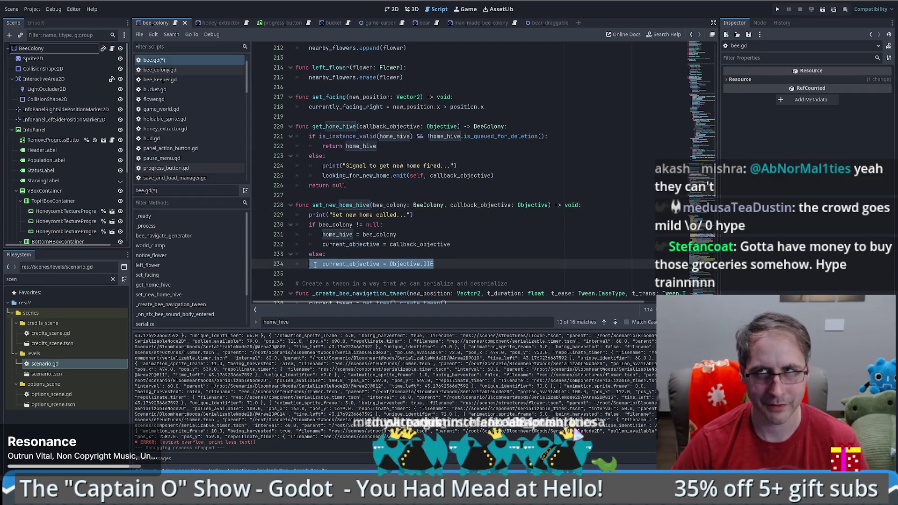
pyautogui.click(370, 244)
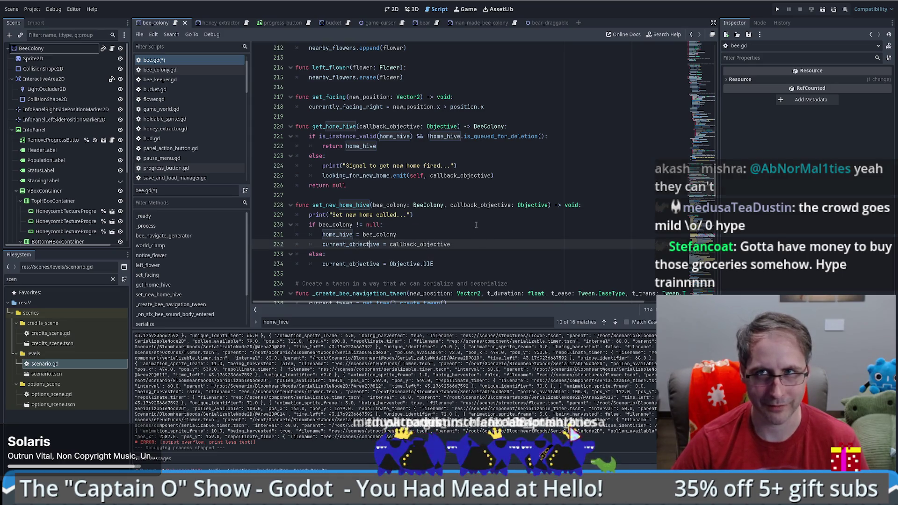
pyautogui.click(517, 205)
pyautogui.hotkey('ctrl', 's')
pyautogui.moveTo(516, 202)
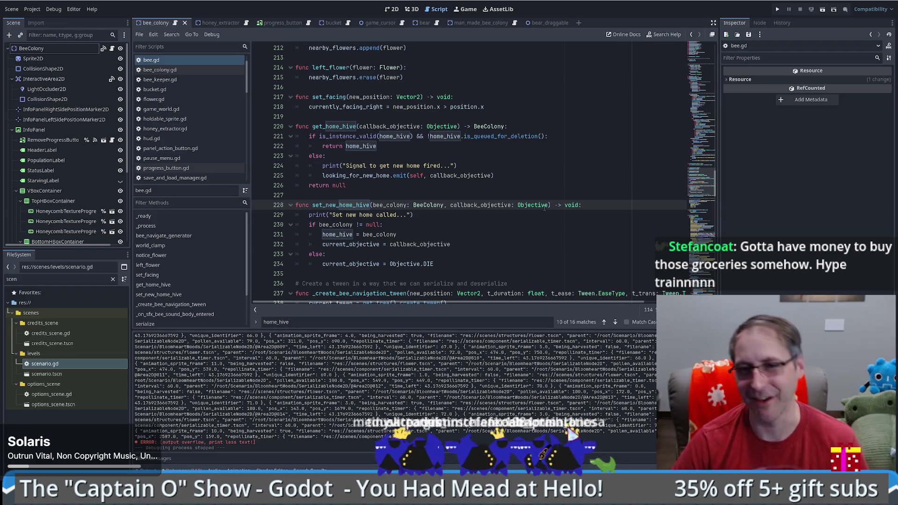
pyautogui.scroll(3, 701, 178)
pyautogui.scroll(8, 701, 178)
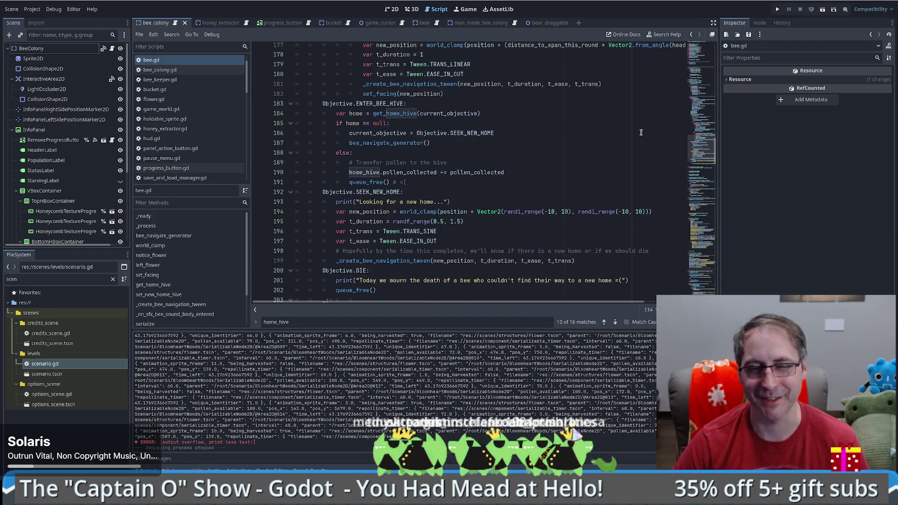
# Run a new game, place a box hive above the farmer, and sell the natural hive for $100.
pyautogui.click(778, 8)
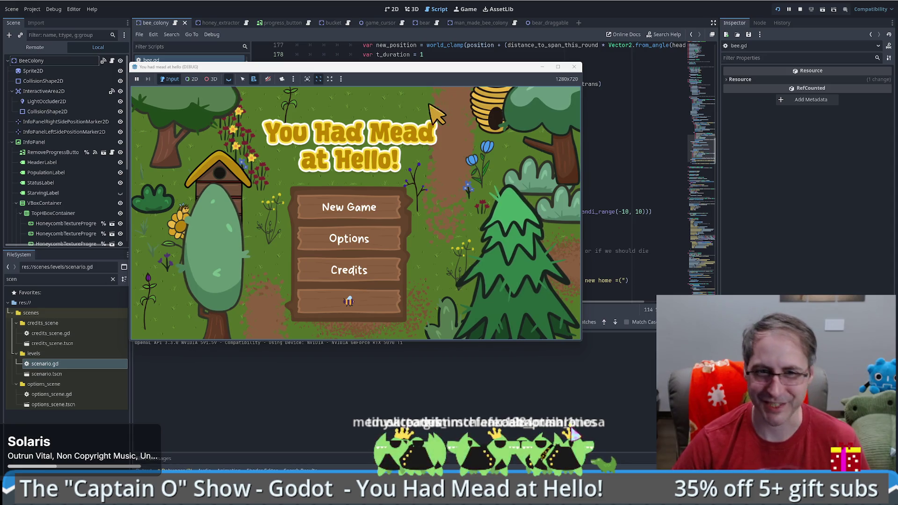
pyautogui.click(369, 202)
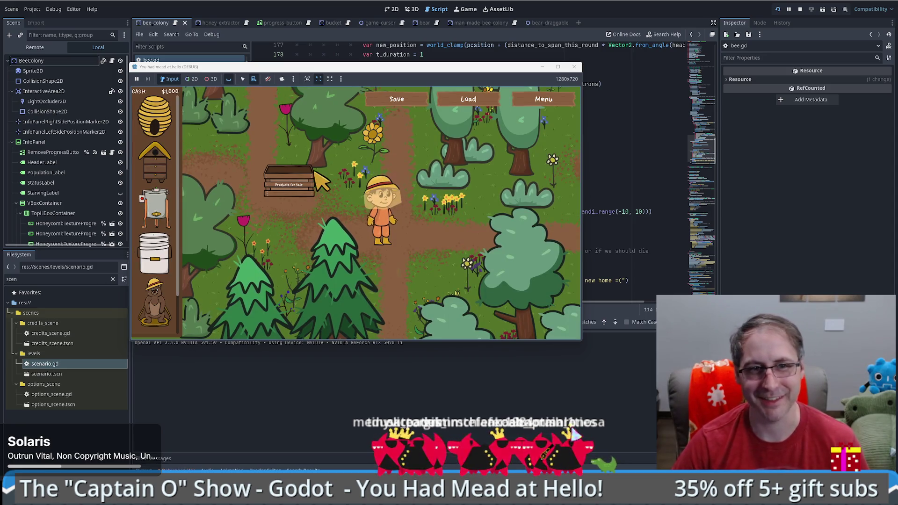
pyautogui.moveTo(173, 132)
pyautogui.mouseDown()
pyautogui.moveTo(285, 196)
pyautogui.moveTo(496, 219)
pyautogui.moveTo(442, 235)
pyautogui.mouseUp()
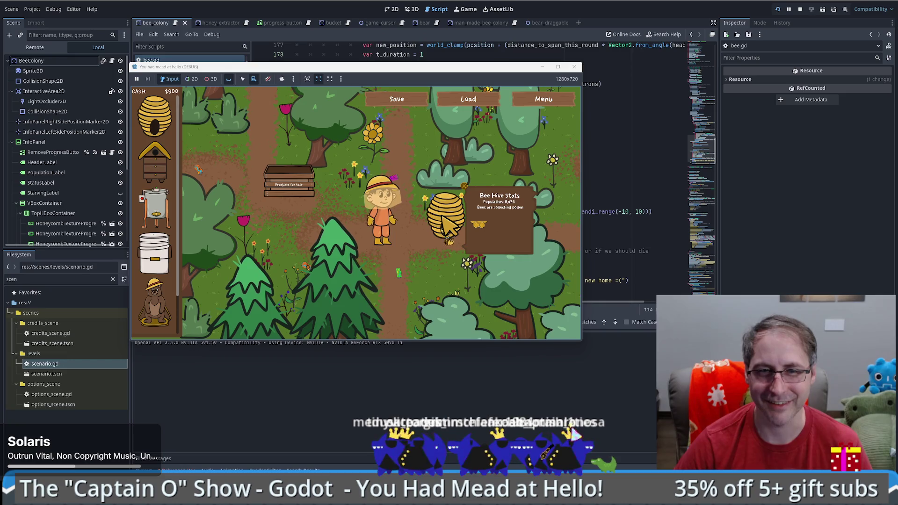
pyautogui.moveTo(159, 164); pyautogui.dragTo(400, 179)
pyautogui.moveTo(449, 222)
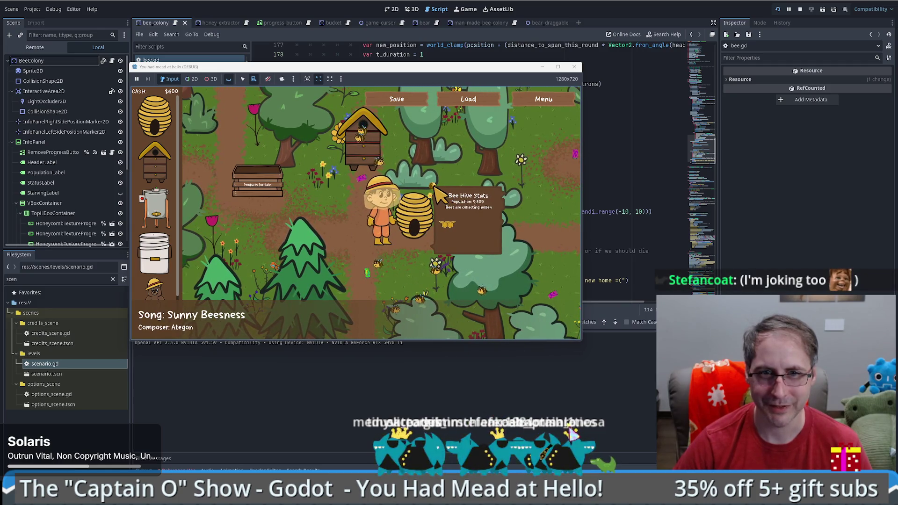
pyautogui.click(435, 190)
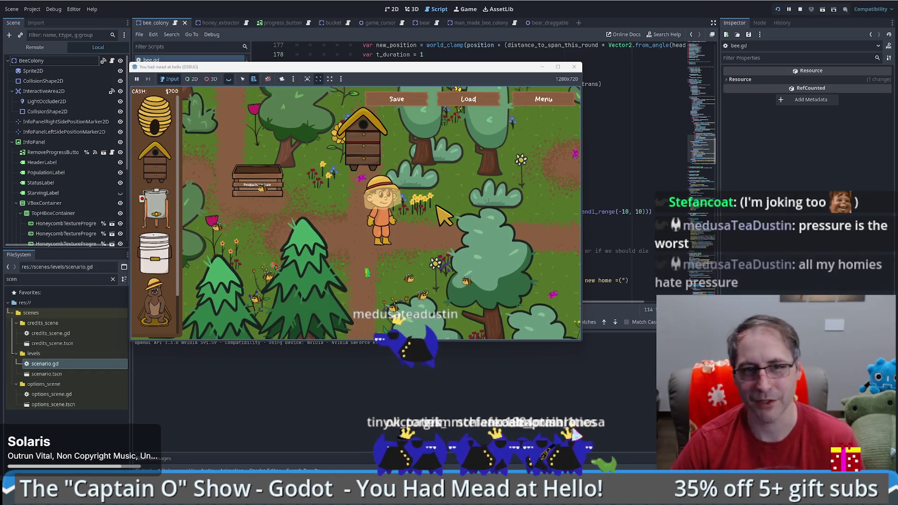
# Go full screen and walk the beekeeper up, down, left and right around the garden.
pyautogui.press('s')
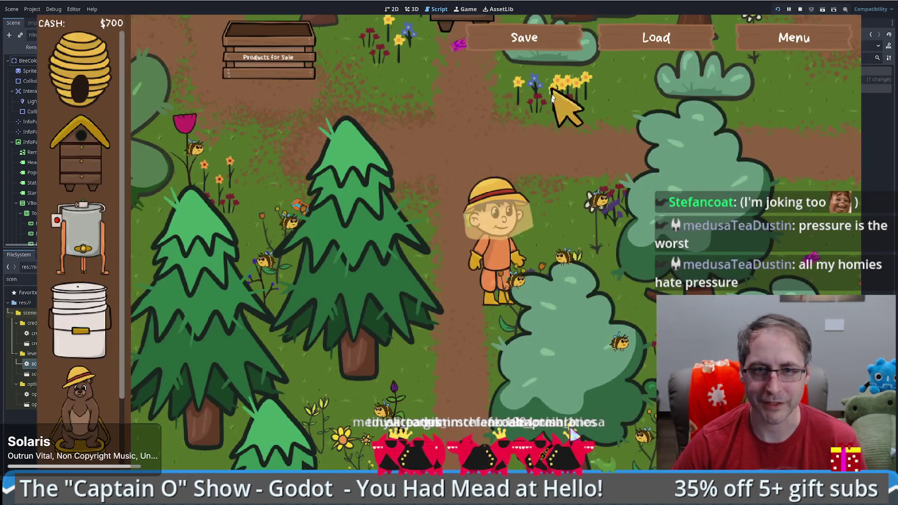
pyautogui.press('F11')
pyautogui.press('w')
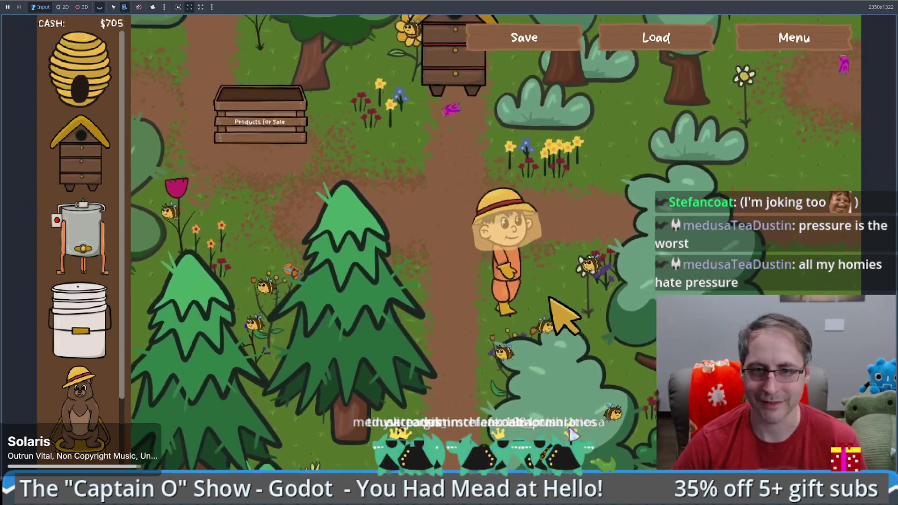
pyautogui.press('s')
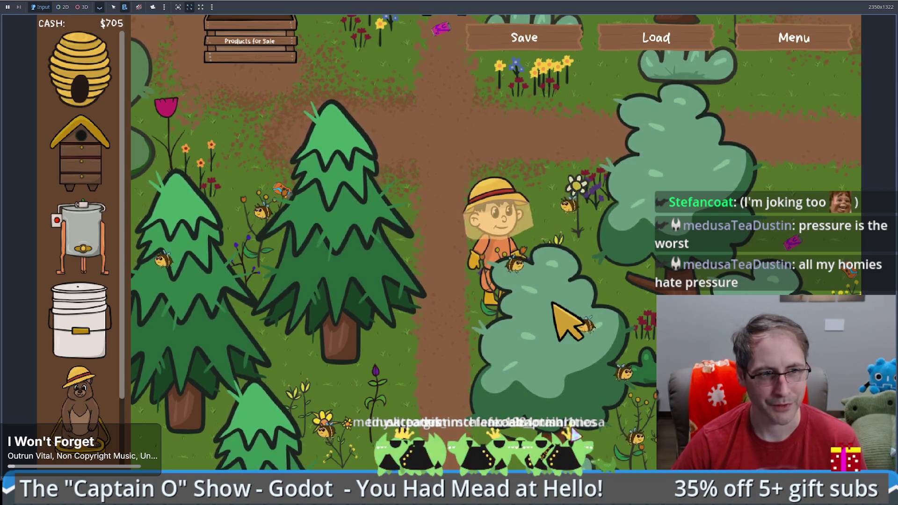
pyautogui.press('w')
pyautogui.press('d')
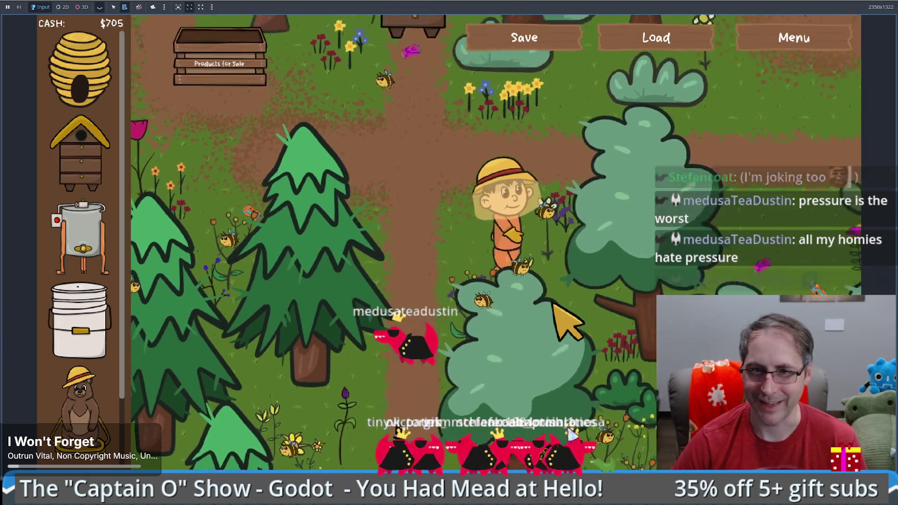
pyautogui.press('s')
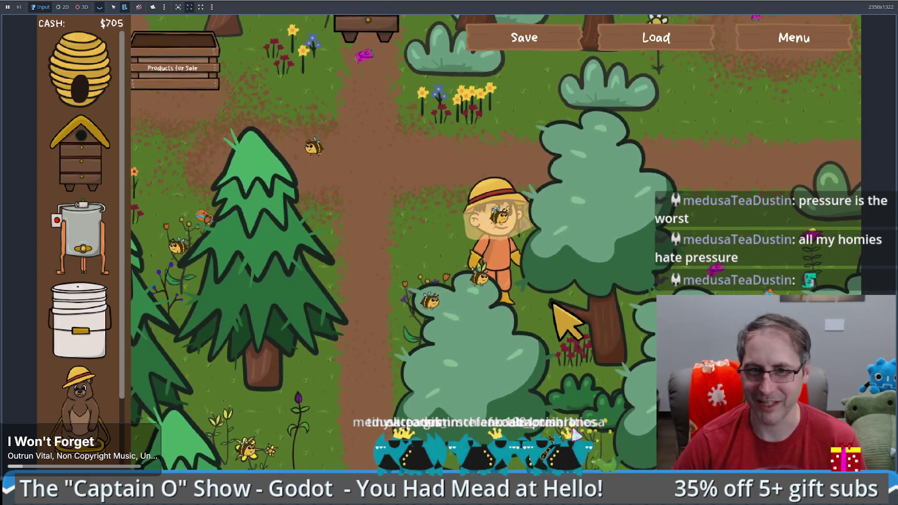
pyautogui.press('w')
pyautogui.press('a')
pyautogui.press('d')
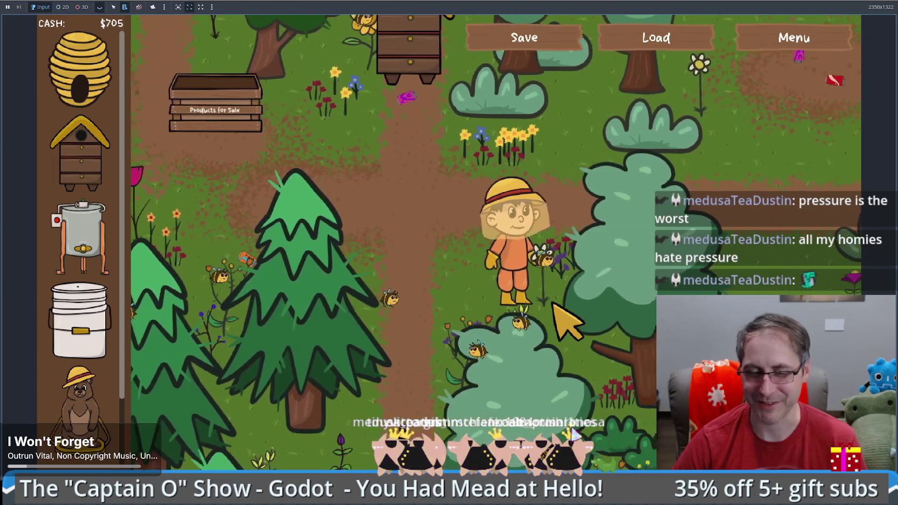
pyautogui.press('a')
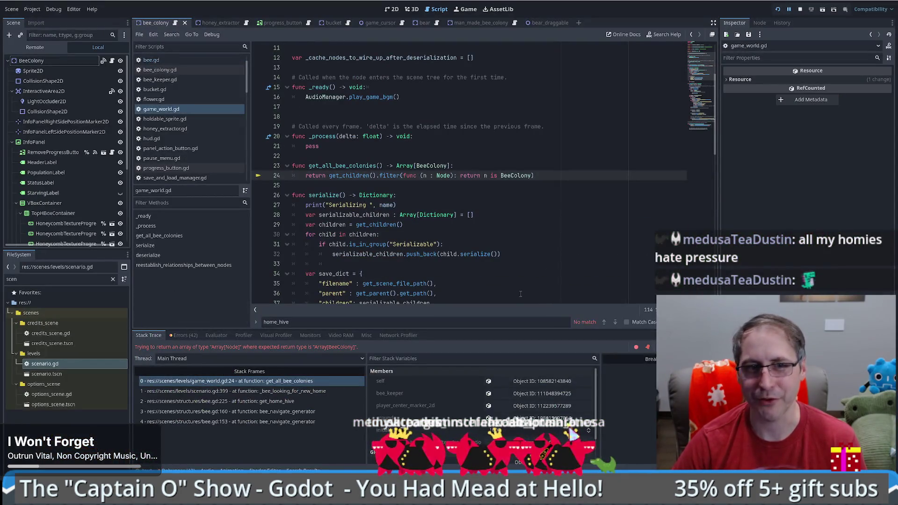
# Examine the get_children() call and the Node type on line 24 of game_world.gd.
pyautogui.moveTo(485, 176)
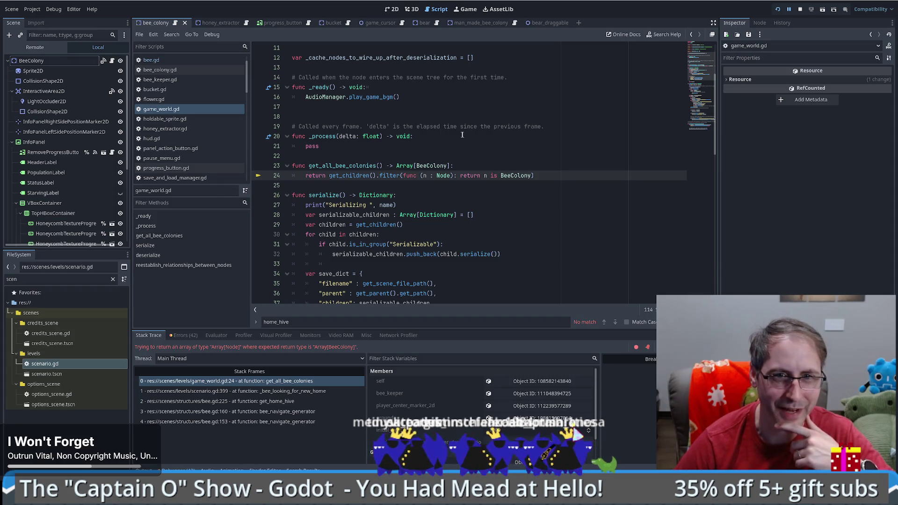
pyautogui.doubleClick(372, 176)
pyautogui.moveTo(374, 175); pyautogui.dragTo(377, 175)
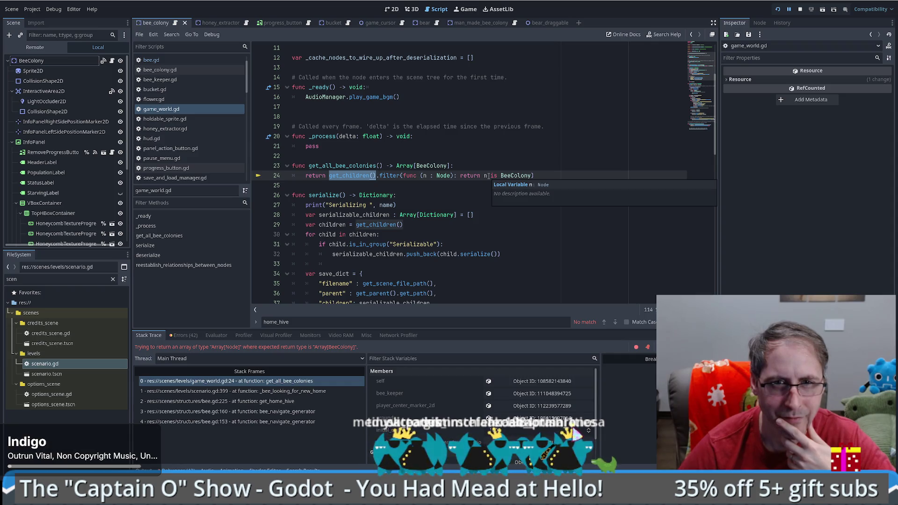
pyautogui.doubleClick(444, 175)
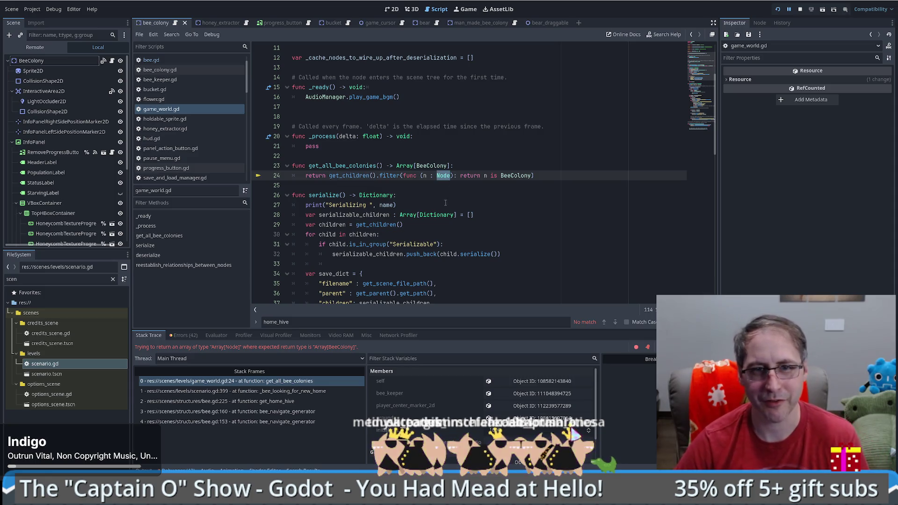
# Replace BeeColony with Node in get_all_bee_colonies' return type on line 23.
pyautogui.hotkey('ctrl', 'c')
pyautogui.doubleClick(430, 166)
pyautogui.hotkey('ctrl', 'v')
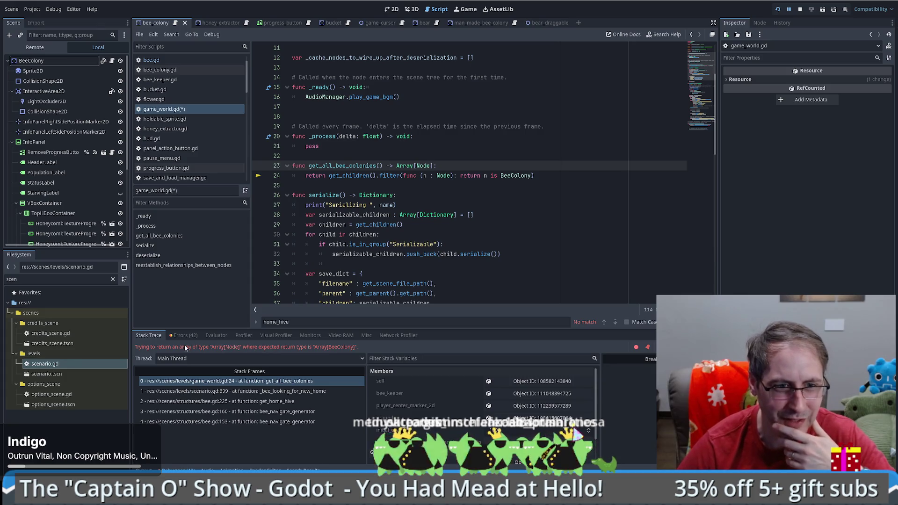
pyautogui.click(186, 335)
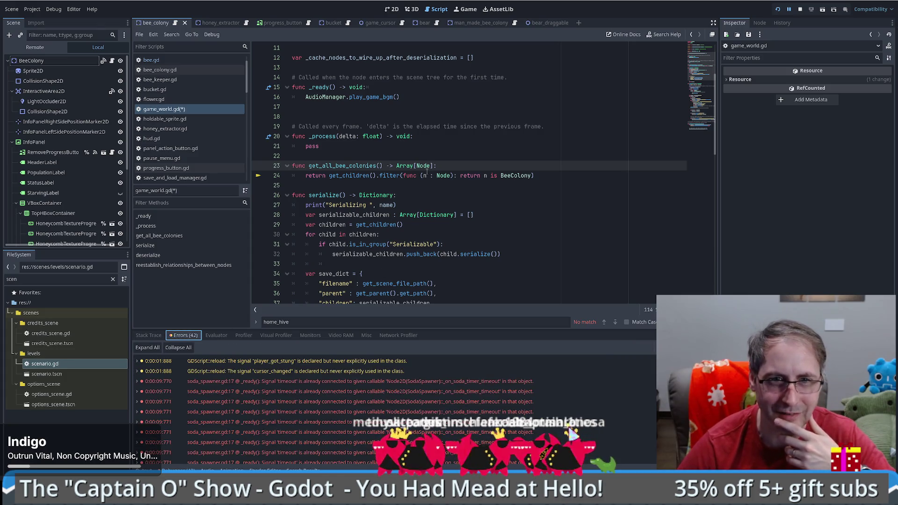
pyautogui.press('F12')
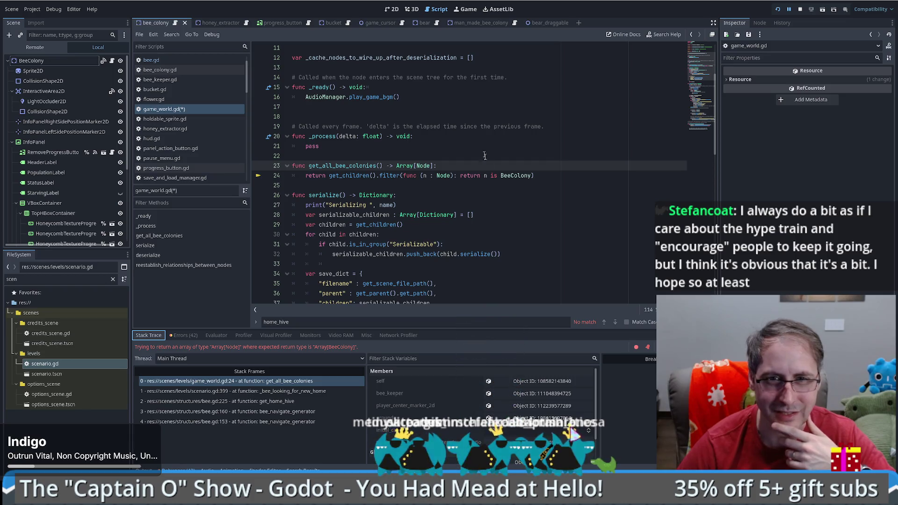
# Resume the game, save game_world.gd, and select line 24's filter expression.
pyautogui.moveTo(450, 175)
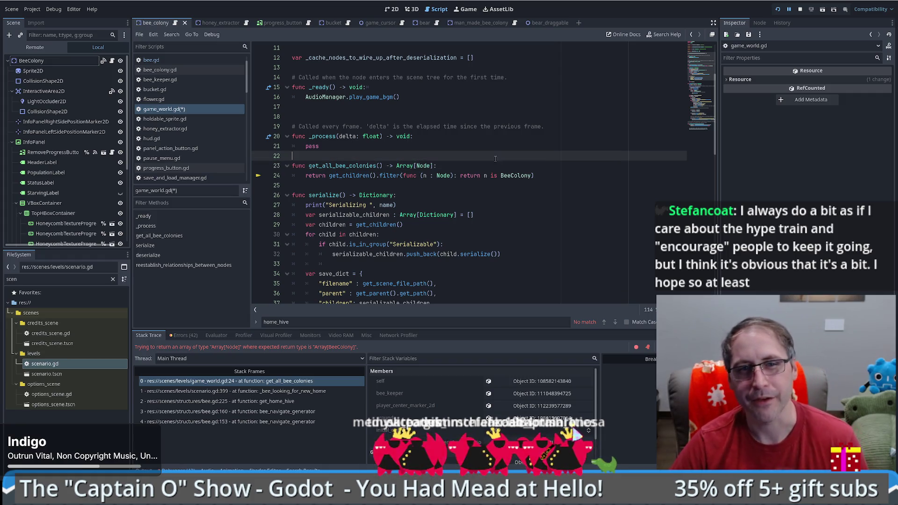
pyautogui.click(462, 175)
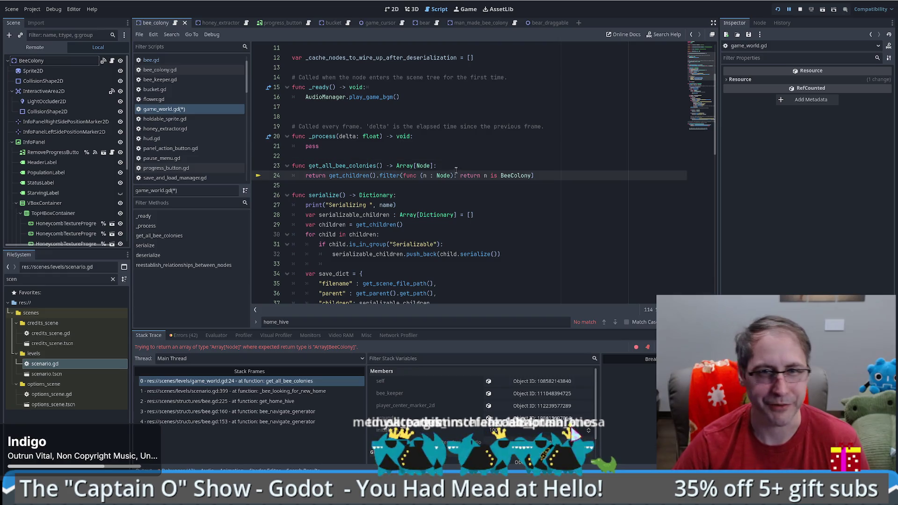
pyautogui.click(457, 165)
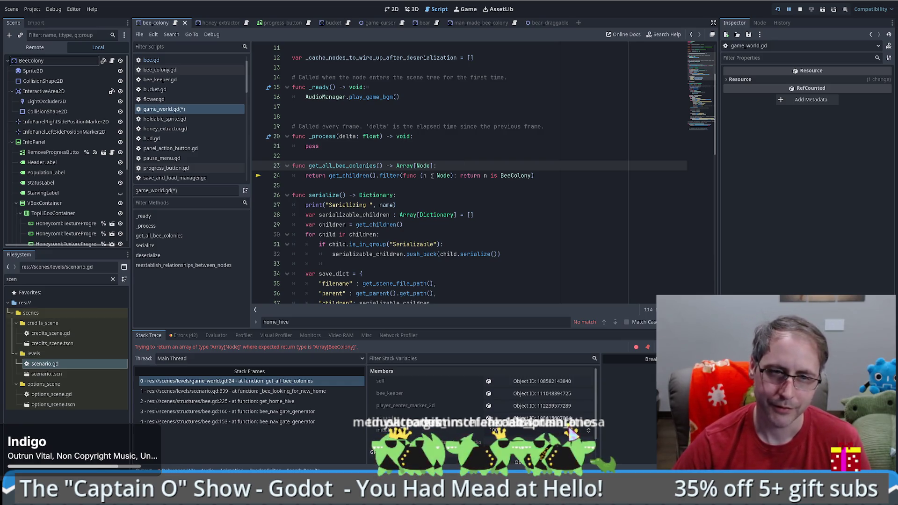
pyautogui.press('F12')
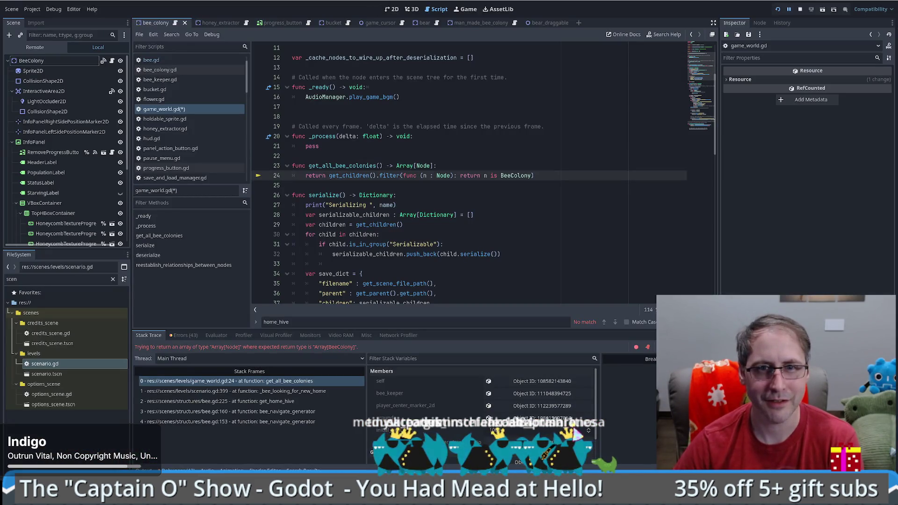
pyautogui.hotkey('ctrl', 's')
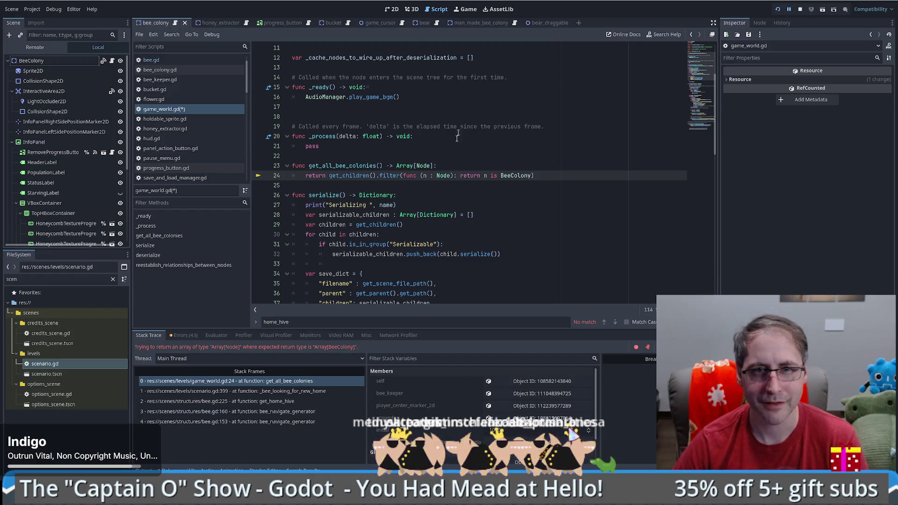
pyautogui.click(444, 164)
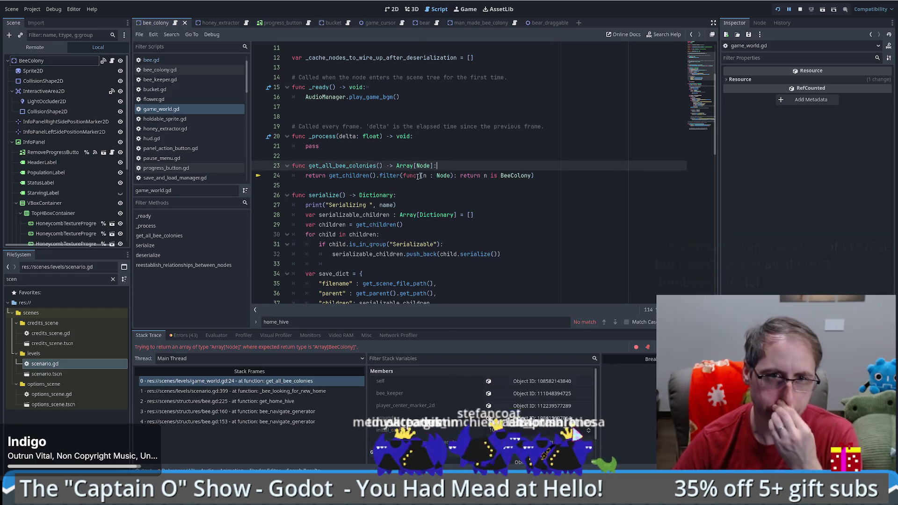
pyautogui.moveTo(487, 181); pyautogui.dragTo(540, 175)
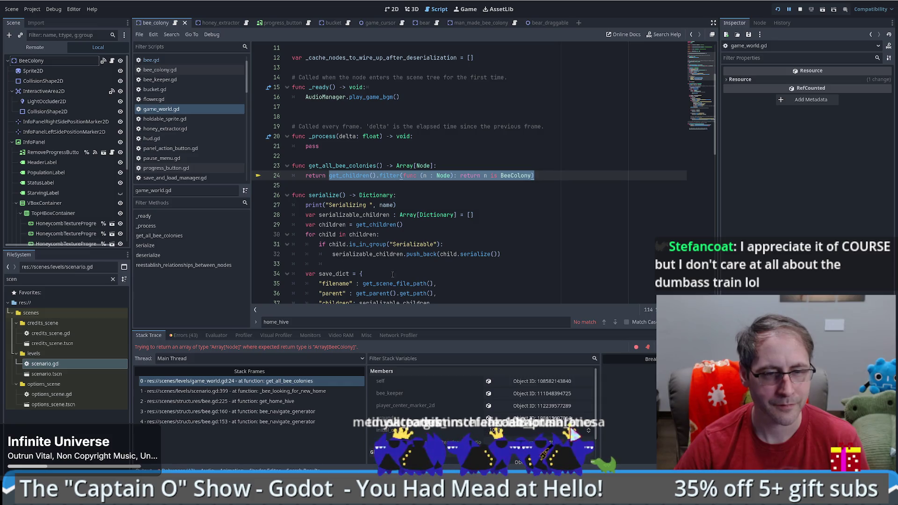
pyautogui.moveTo(377, 283)
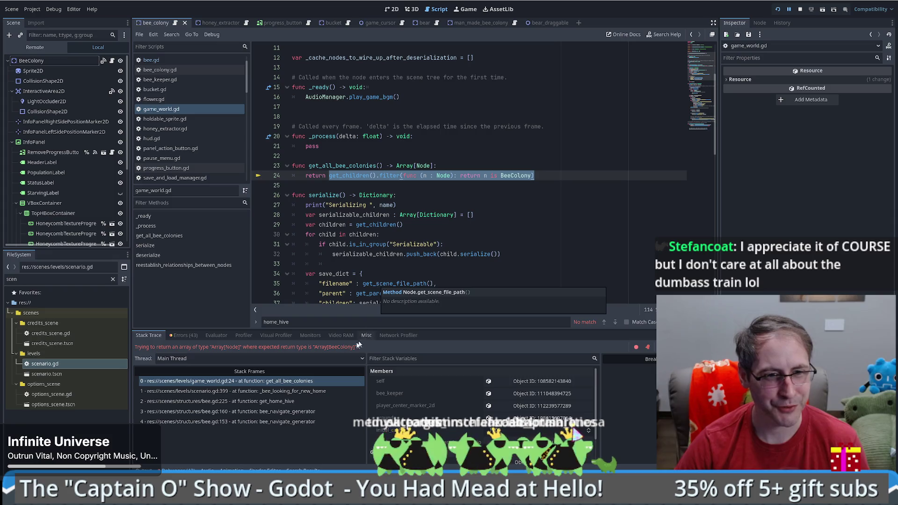
# Evaluate the get_children().filter(...) BeeColony expression in the debugger's Evaluator; it returns <null>.
pyautogui.click(192, 337)
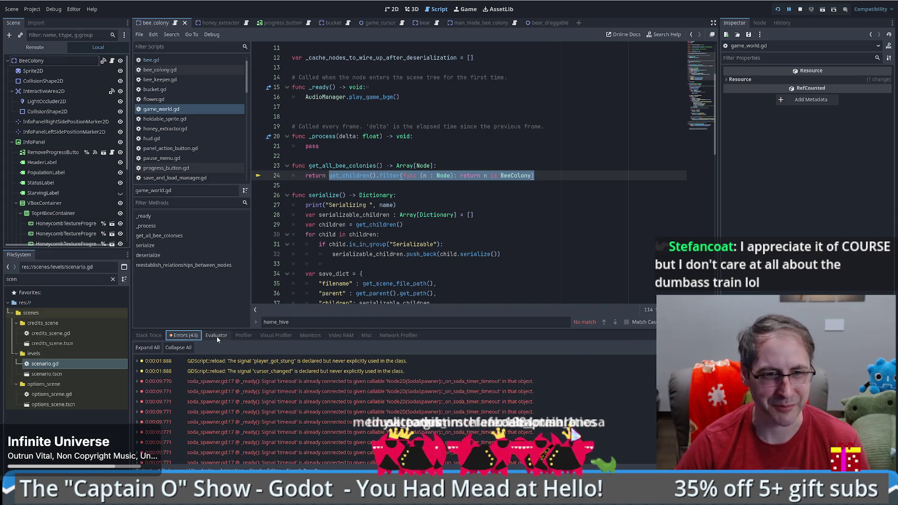
pyautogui.click(216, 336)
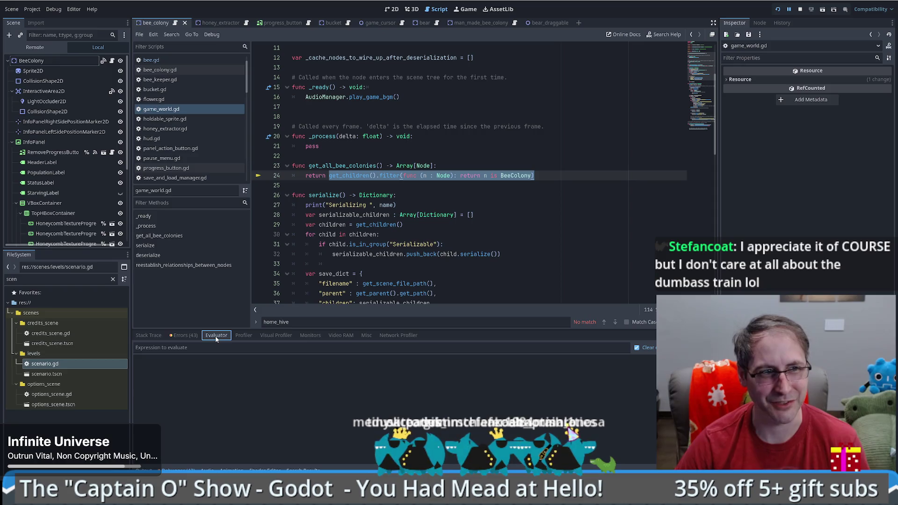
pyautogui.click(242, 351)
pyautogui.hotkey('ctrl', 'v')
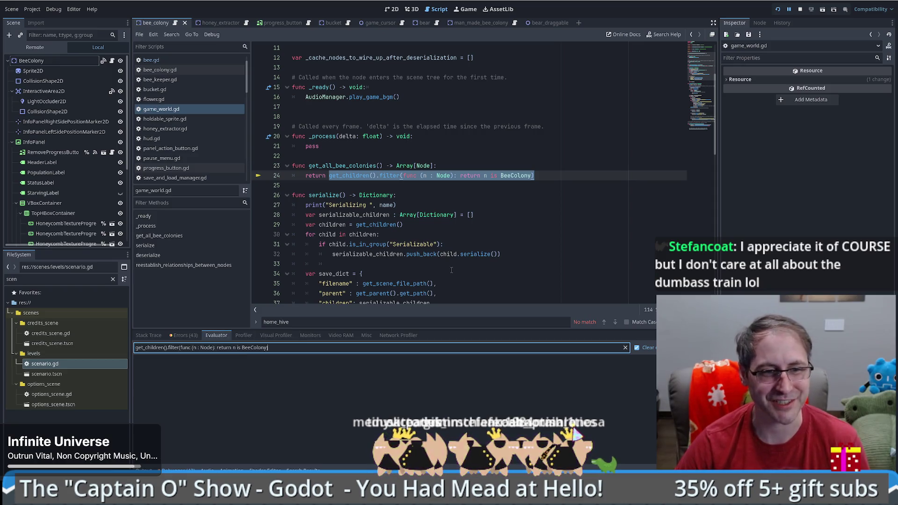
pyautogui.press('Return')
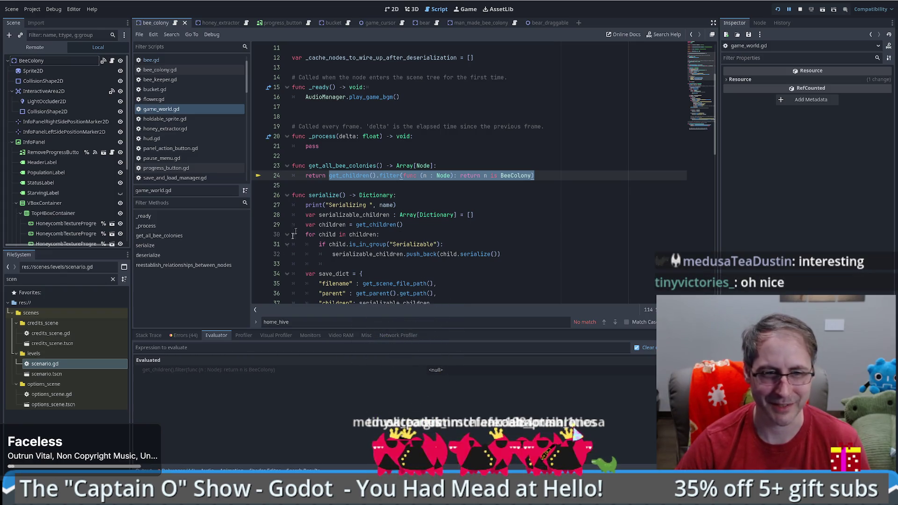
pyautogui.moveTo(399, 178)
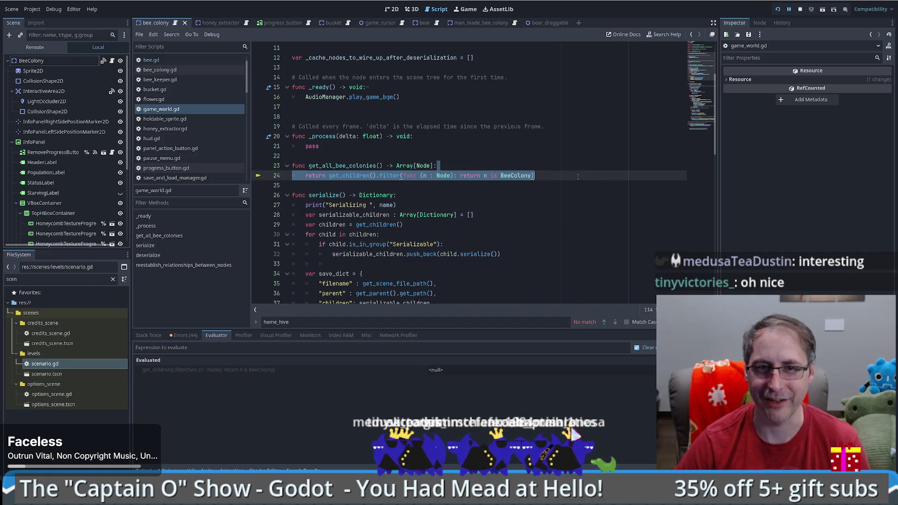
pyautogui.click(457, 170)
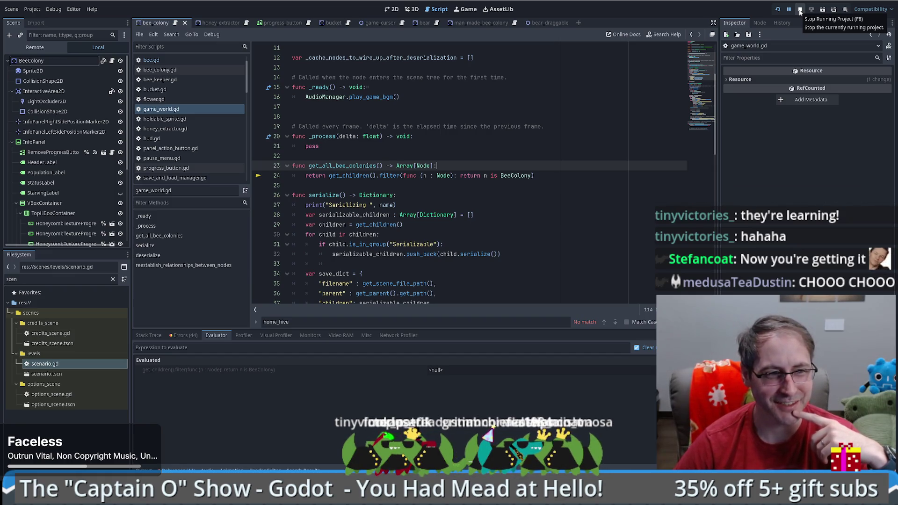
pyautogui.click(397, 175)
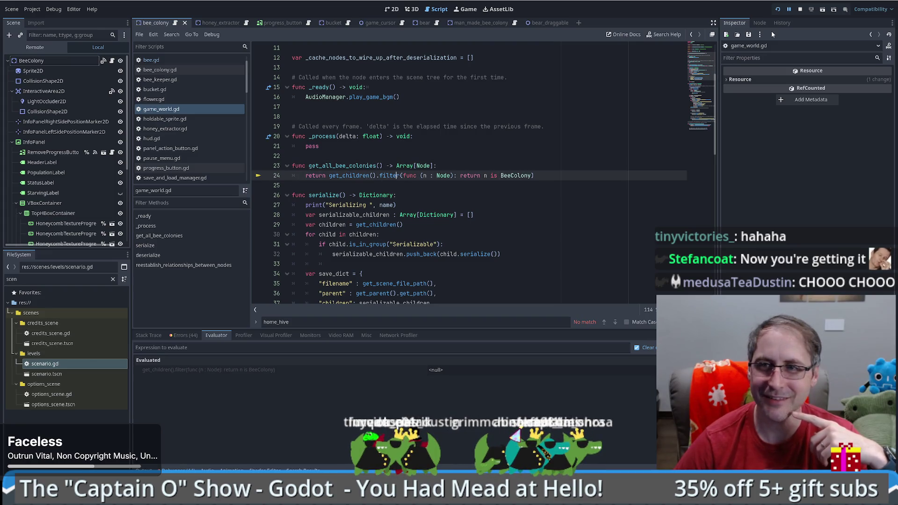
# Change bee_colonies on line 399 of scenario.gd to Array[Node] and resume the game.
pyautogui.press('F12')
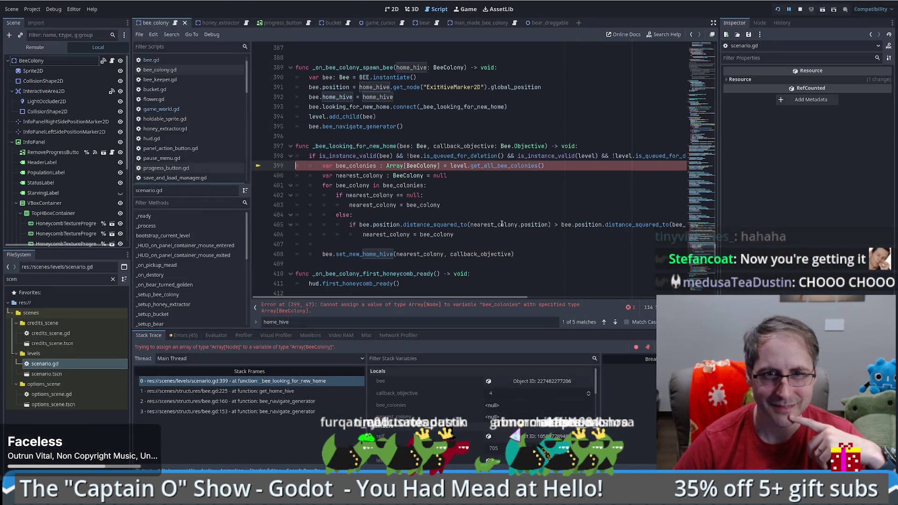
pyautogui.moveTo(500, 222)
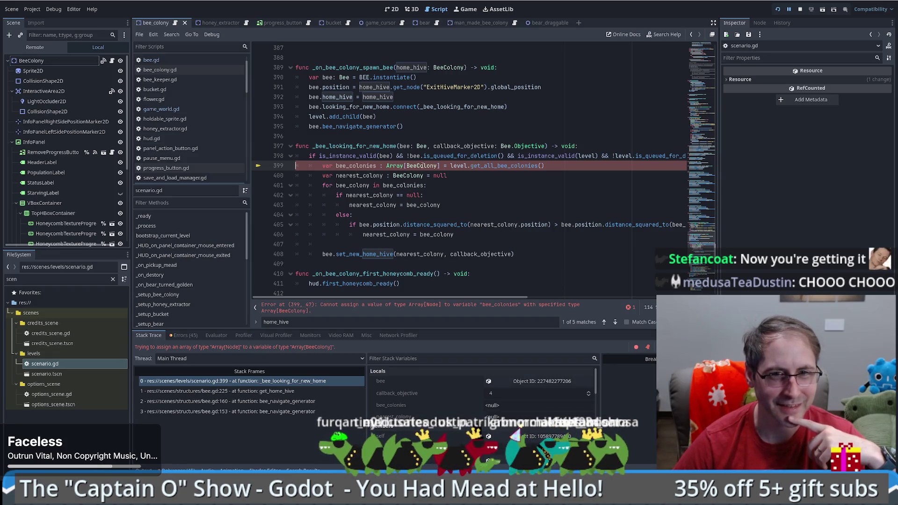
pyautogui.doubleClick(422, 166)
pyautogui.write('Node')
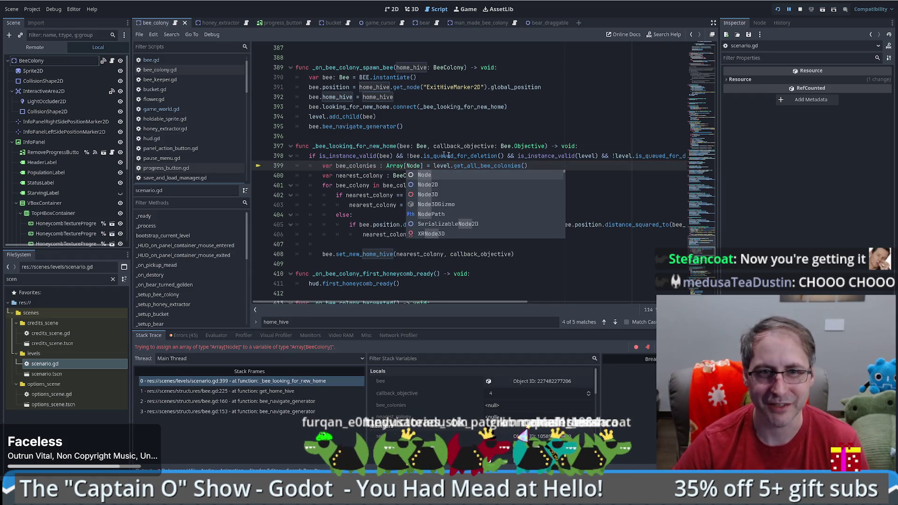
pyautogui.click(438, 155)
pyautogui.doubleClick(363, 165)
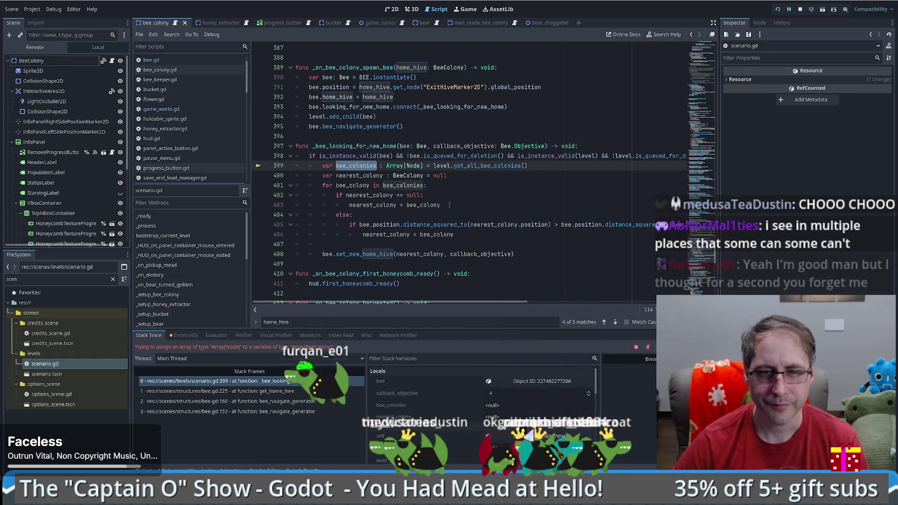
pyautogui.click(466, 205)
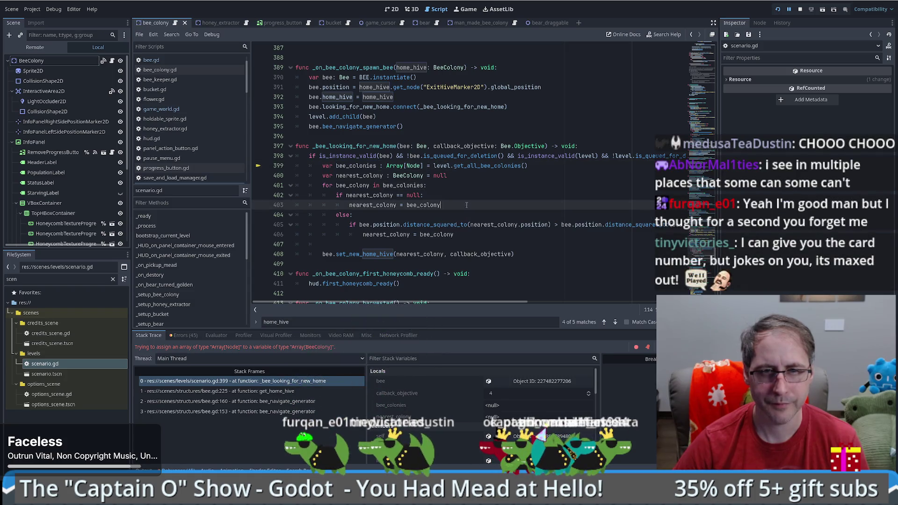
pyautogui.press('F5')
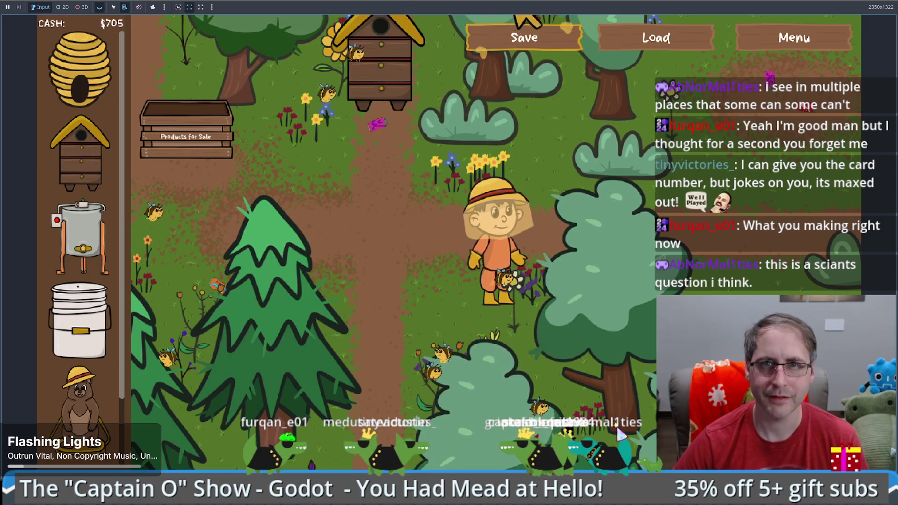
# Stop the running game, relaunch it and start a New Game.
pyautogui.press('F8')
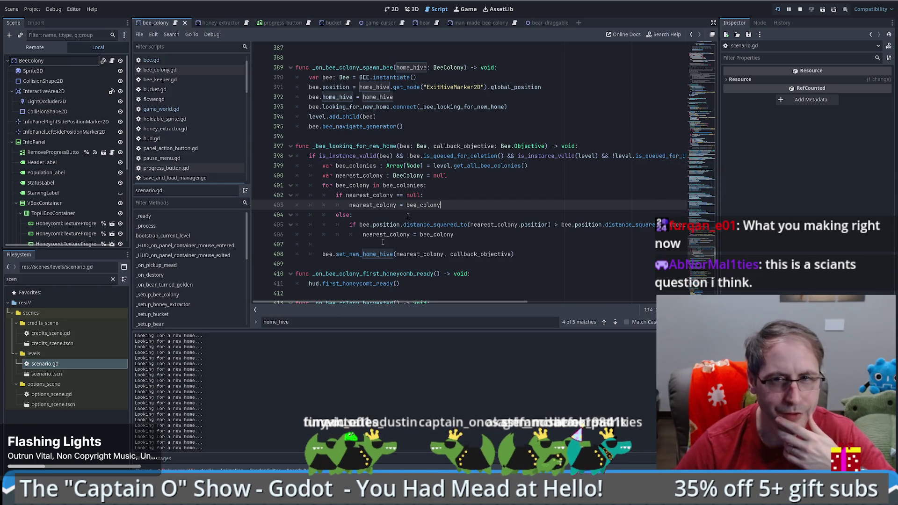
pyautogui.click(800, 10)
pyautogui.click(778, 10)
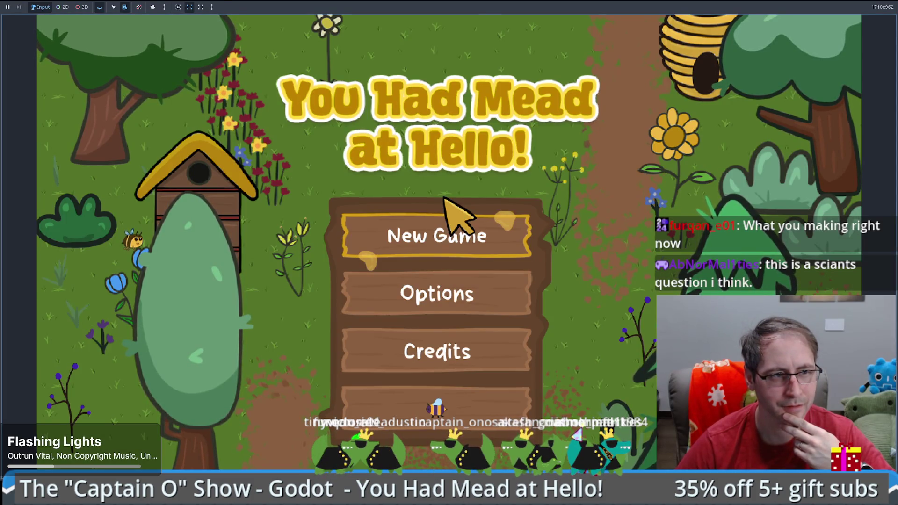
pyautogui.click(453, 237)
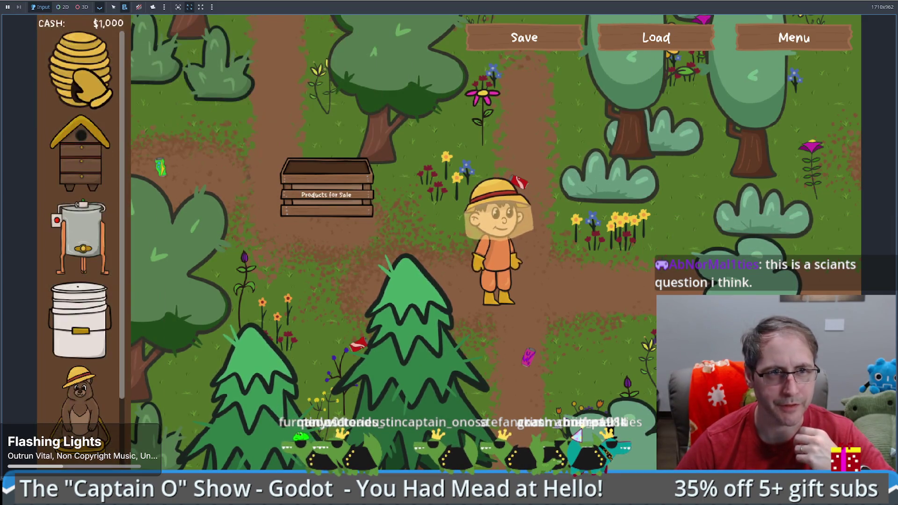
# Place a natural hive and a Human Made Bee Hive, check its stats, then restore the scenario.gd code.
pyautogui.click(596, 271)
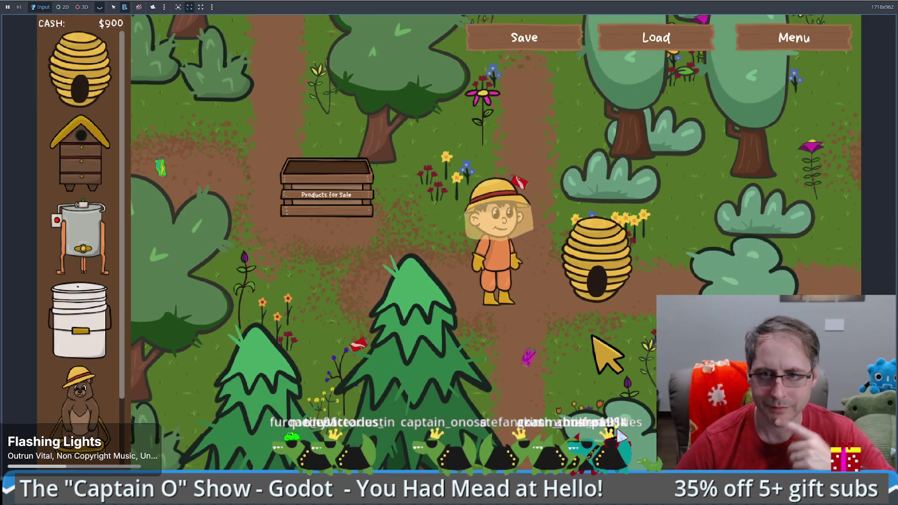
pyautogui.click(590, 342)
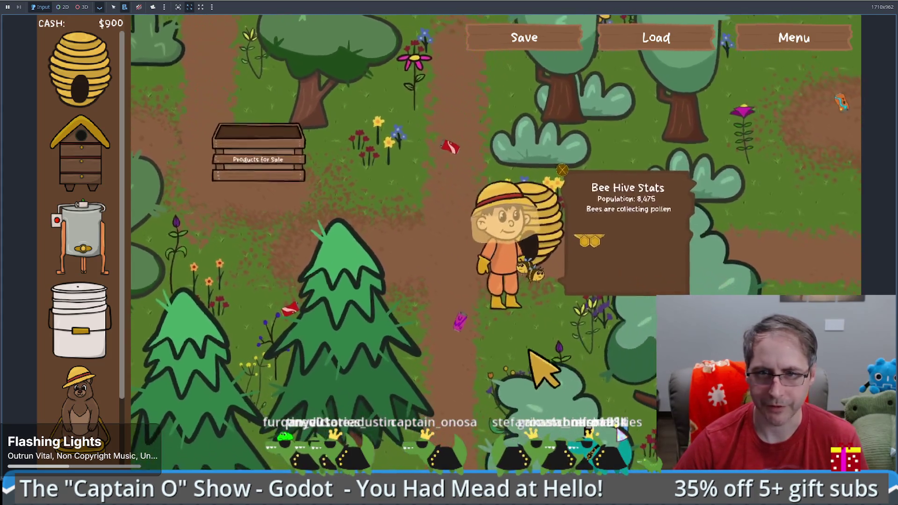
pyautogui.moveTo(80, 149)
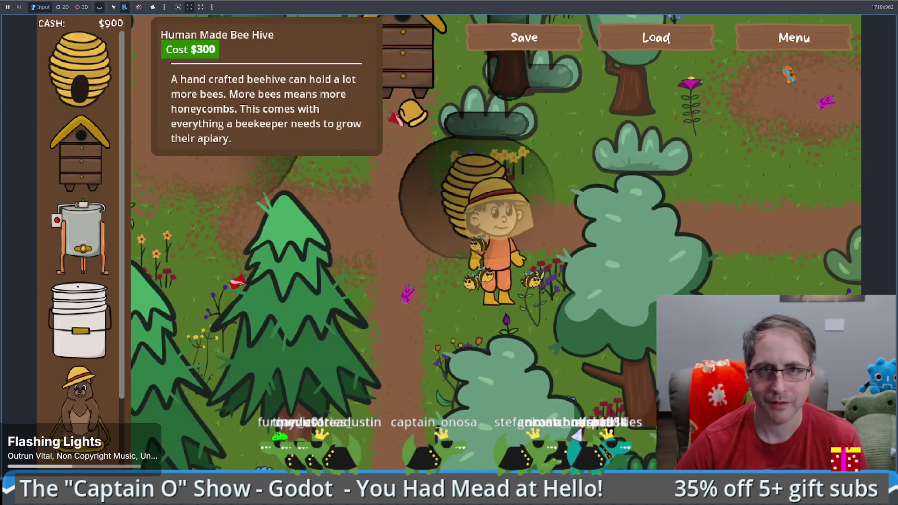
pyautogui.moveTo(81, 150); pyautogui.dragTo(423, 108)
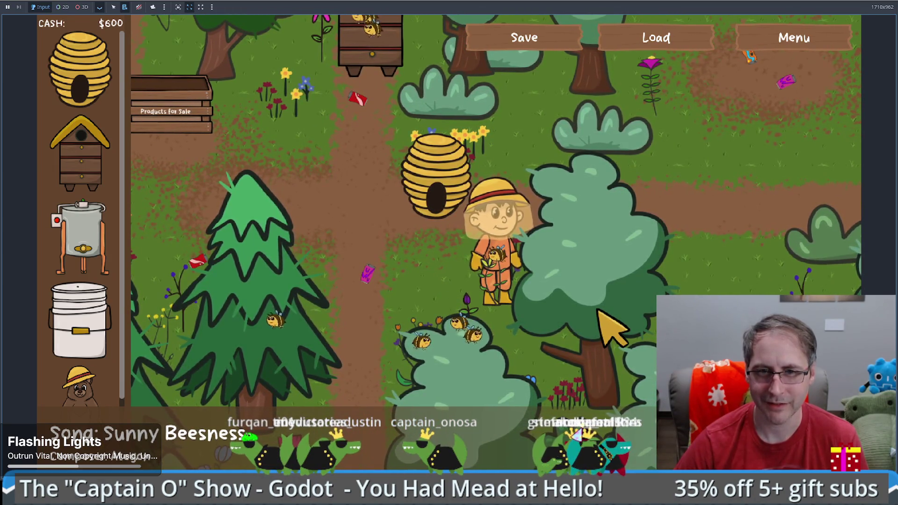
pyautogui.click(417, 159)
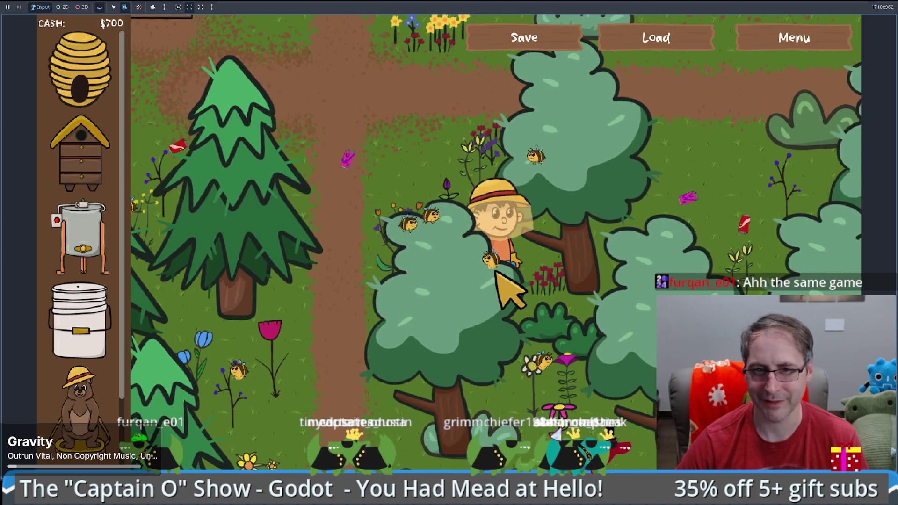
pyautogui.moveTo(573, 2)
pyautogui.mouseDown()
pyautogui.moveTo(589, 59)
pyautogui.moveTo(608, 66)
pyautogui.mouseUp()
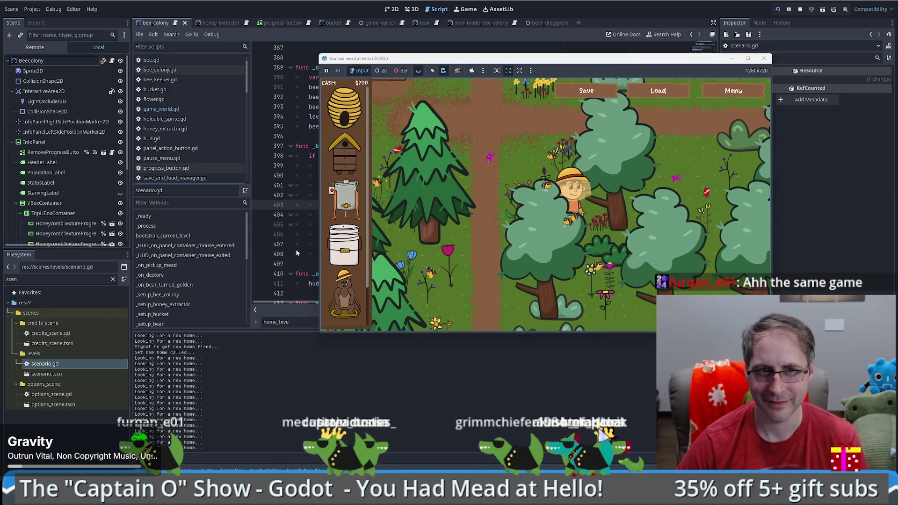
pyautogui.click(296, 246)
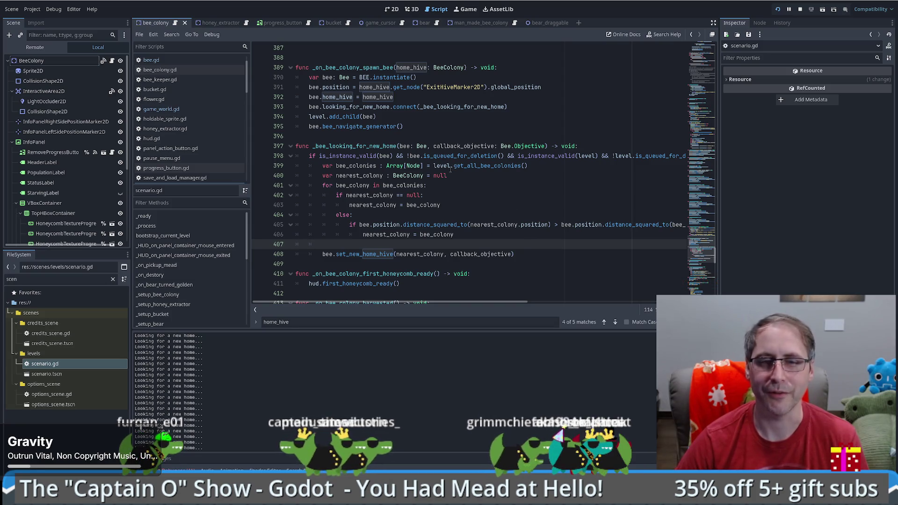
# Scroll up scenario.gd and drag the minimap to reach the hive-placement match block.
pyautogui.scroll(2, 456, 215)
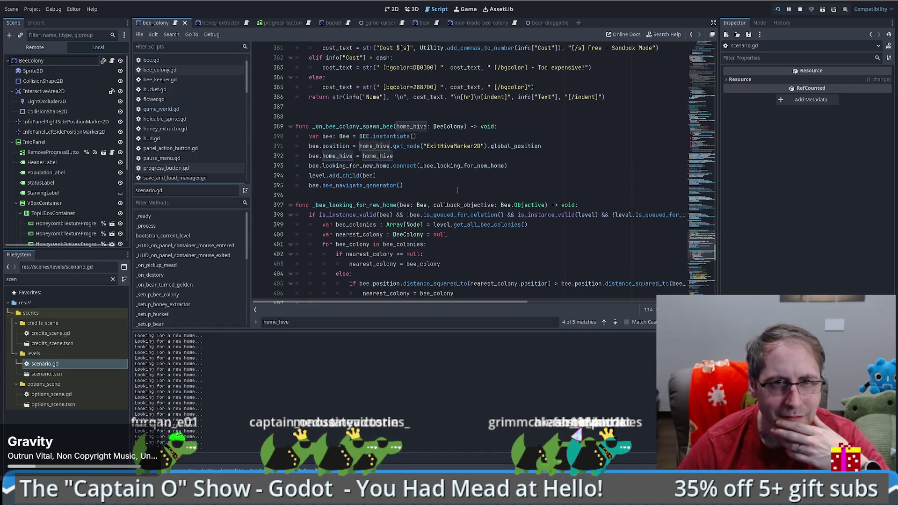
pyautogui.scroll(3, 458, 190)
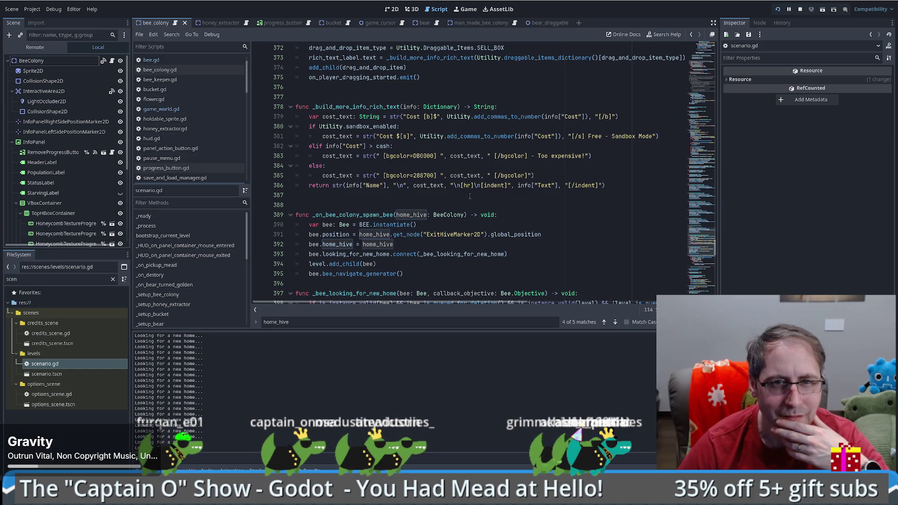
pyautogui.scroll(5, 465, 191)
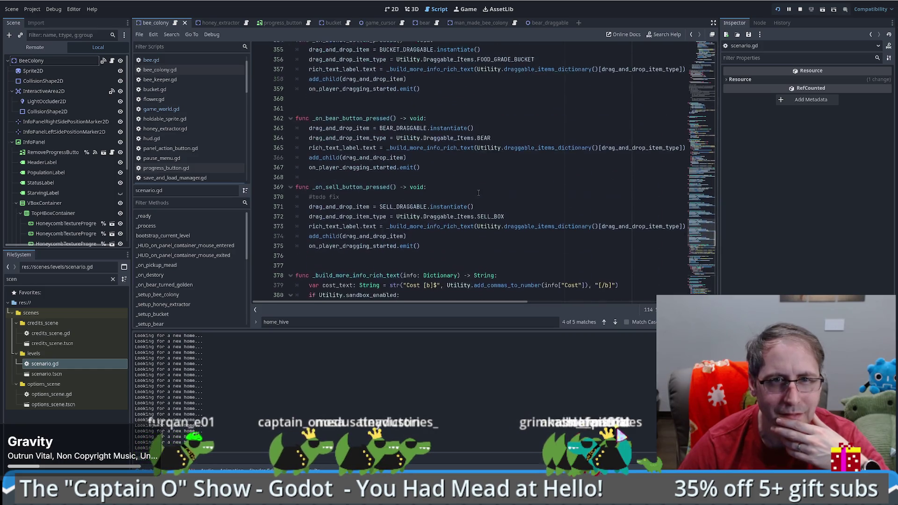
pyautogui.click(707, 256)
pyautogui.moveTo(707, 256)
pyautogui.mouseDown()
pyautogui.moveTo(704, 108)
pyautogui.moveTo(699, 182)
pyautogui.moveTo(705, 112)
pyautogui.mouseUp()
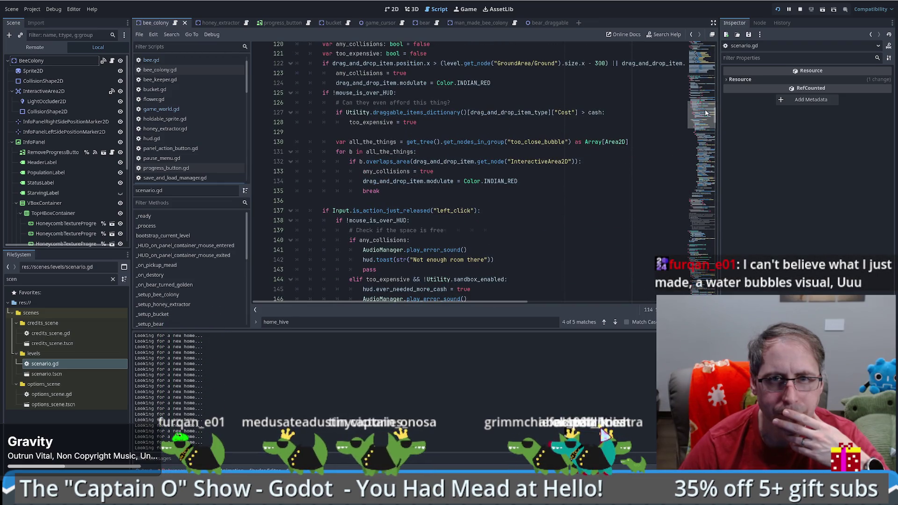
pyautogui.moveTo(706, 113); pyautogui.dragTo(698, 143)
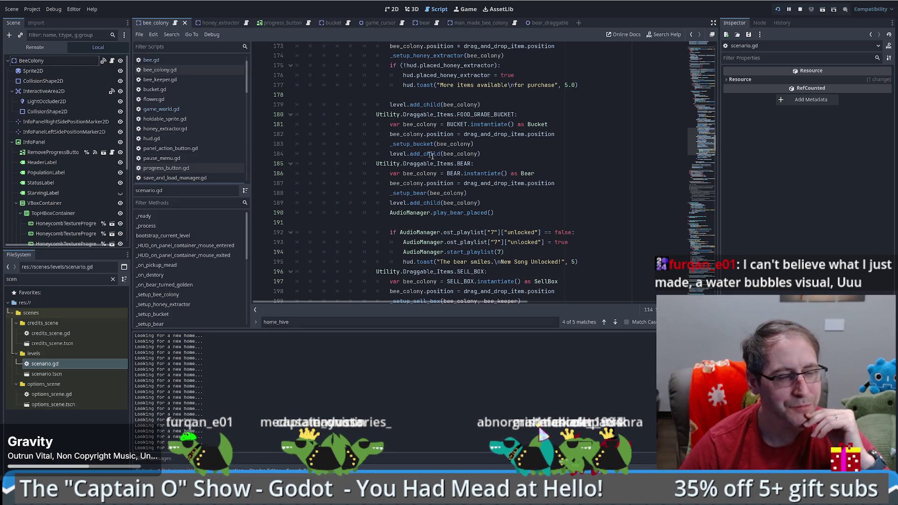
# Review the placement match block, focusing on the SELL_BOX placement code.
pyautogui.scroll(10, 422, 149)
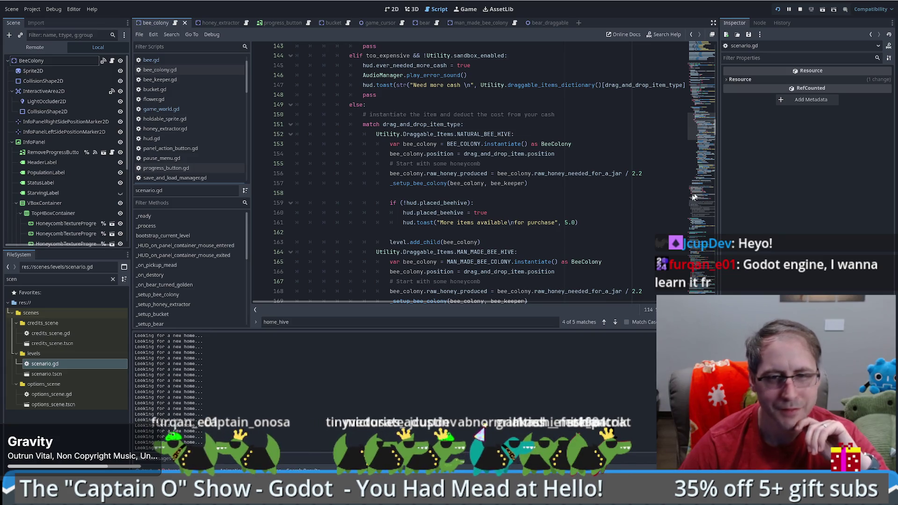
pyautogui.scroll(-2, 693, 165)
pyautogui.scroll(2, 693, 165)
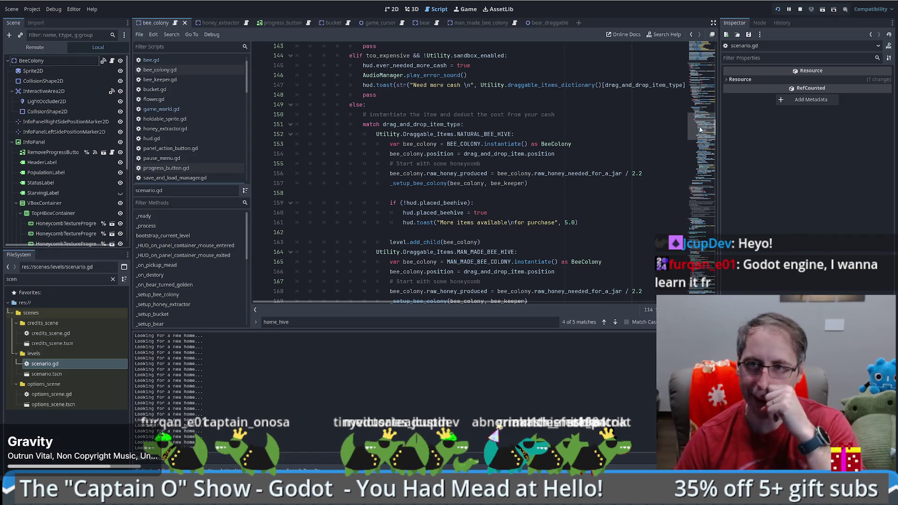
pyautogui.scroll(-8, 694, 166)
pyautogui.scroll(-4, 603, 214)
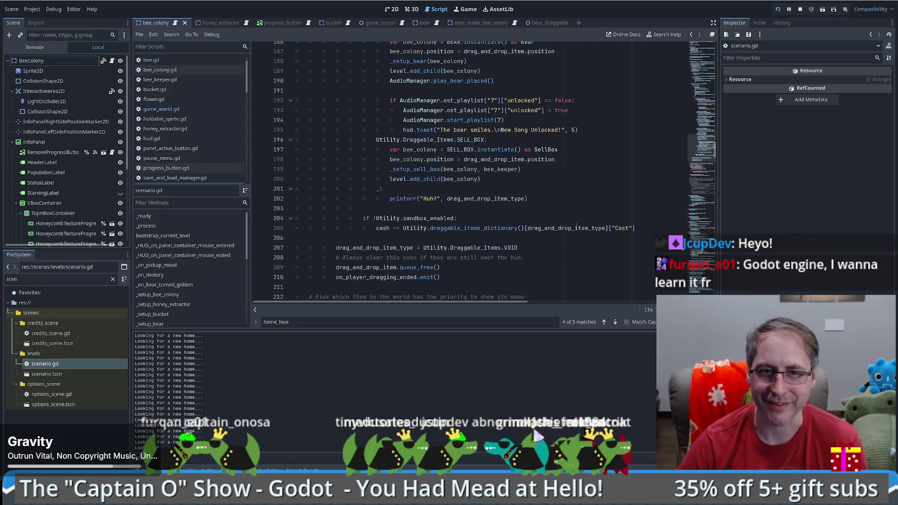
pyautogui.scroll(3, 492, 216)
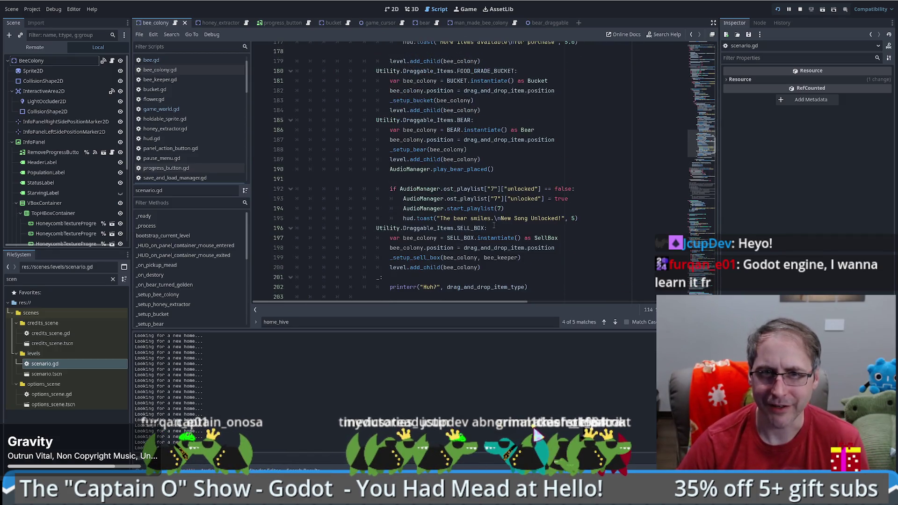
pyautogui.click(466, 223)
pyautogui.scroll(8, 465, 222)
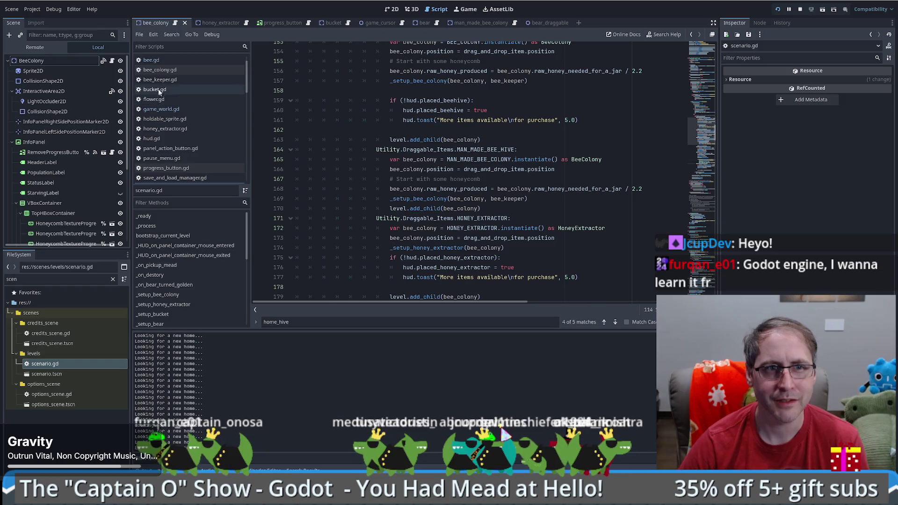
# Switch to bee.gd and scroll up to the return-to-hive branch.
pyautogui.click(151, 59)
pyautogui.scroll(10, 350, 179)
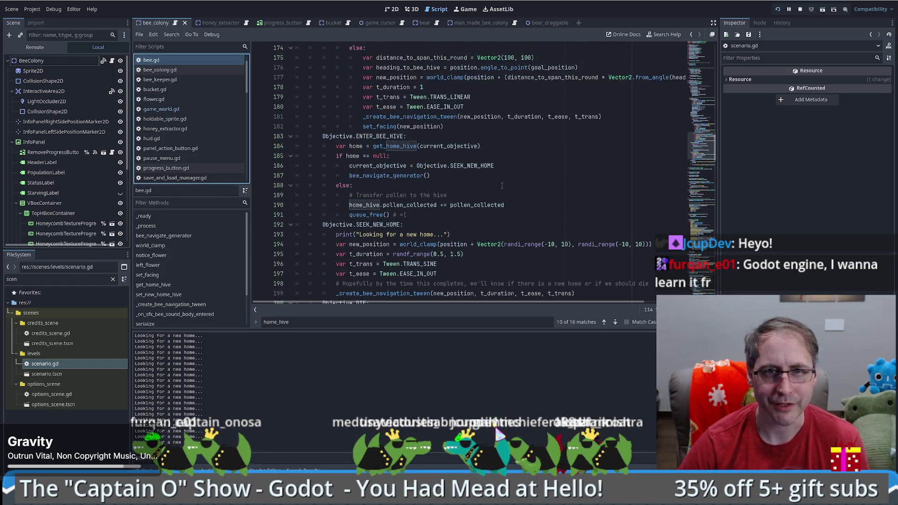
pyautogui.scroll(1, 477, 181)
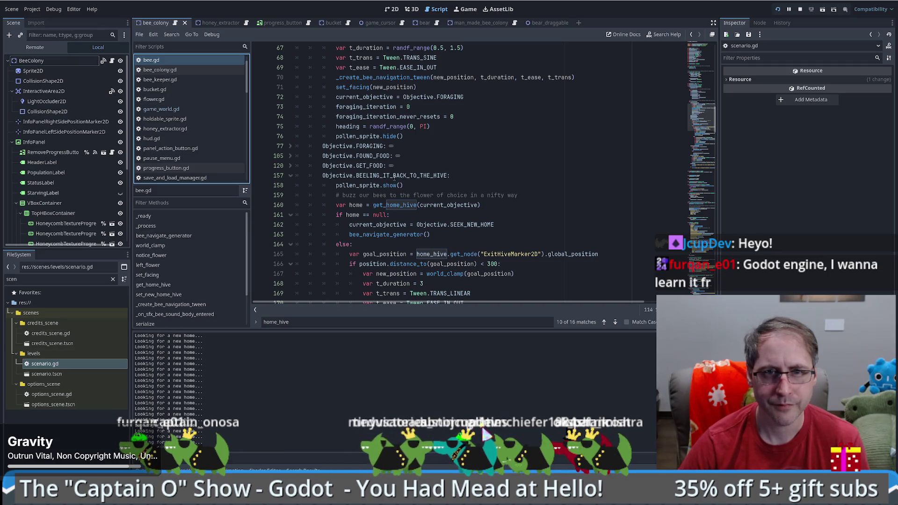
pyautogui.scroll(-8, 378, 176)
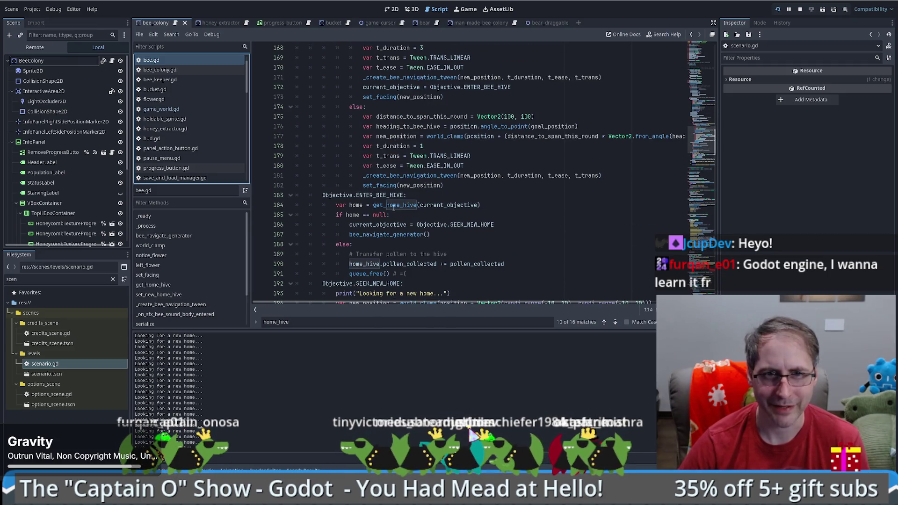
pyautogui.click(376, 196)
pyautogui.scroll(-3, 446, 195)
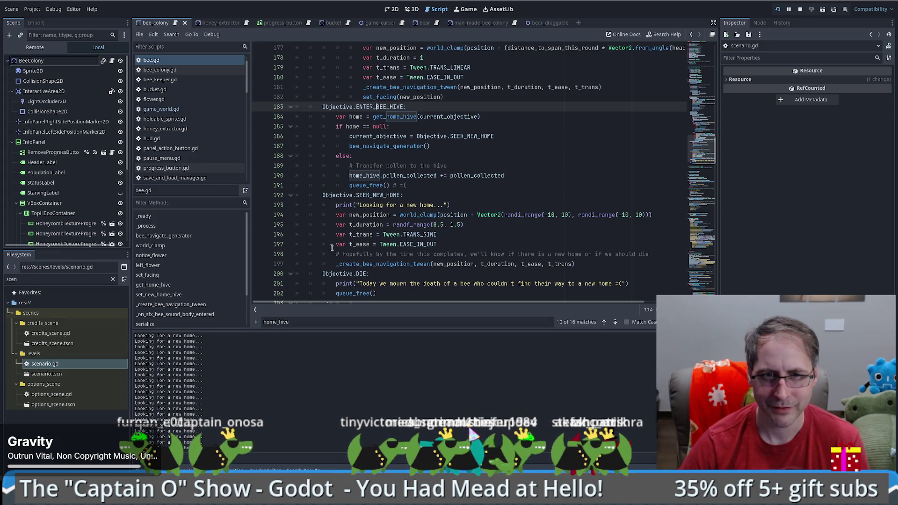
pyautogui.scroll(-1, 331, 245)
pyautogui.moveTo(382, 243)
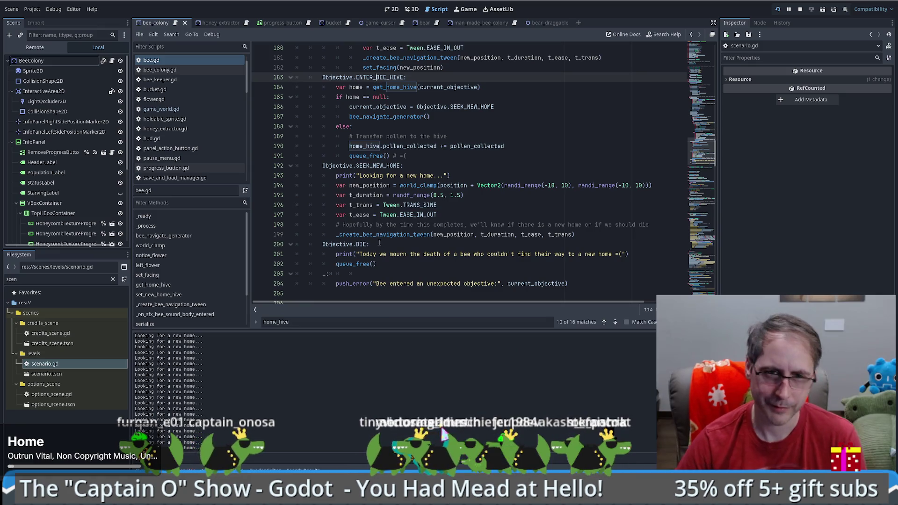
pyautogui.scroll(-5, 379, 242)
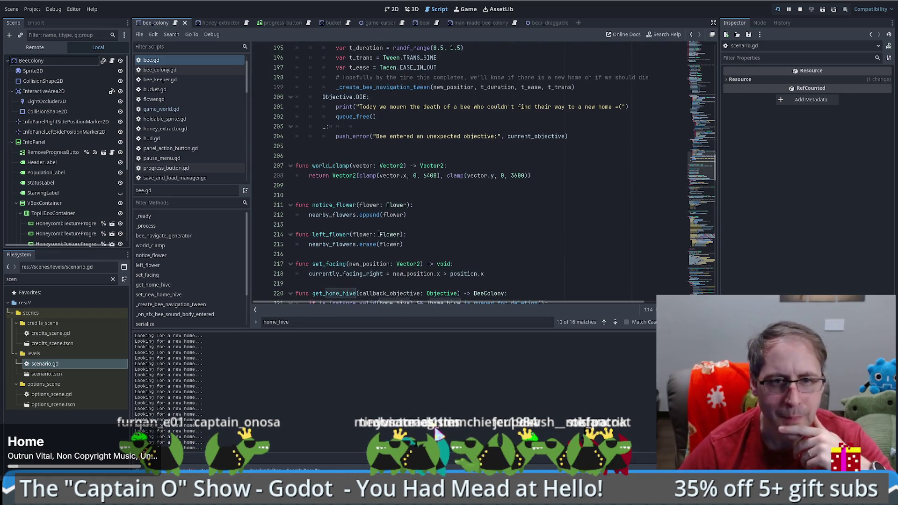
pyautogui.scroll(-2, 379, 239)
pyautogui.scroll(-3, 385, 228)
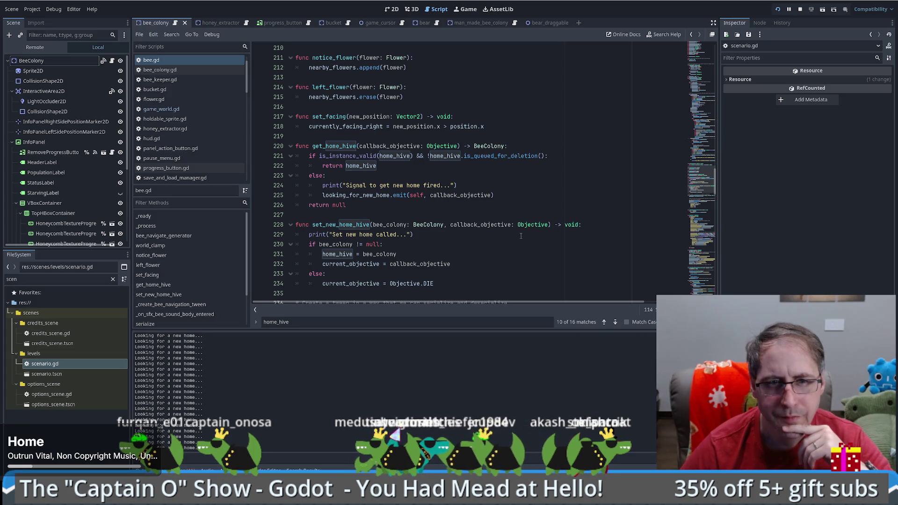
pyautogui.doubleClick(351, 264)
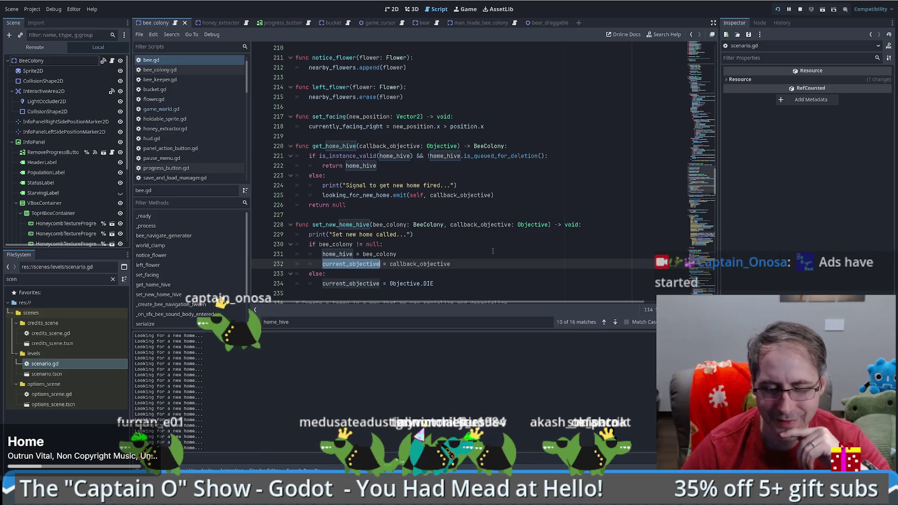
pyautogui.scroll(1, 492, 251)
pyautogui.scroll(15, 491, 251)
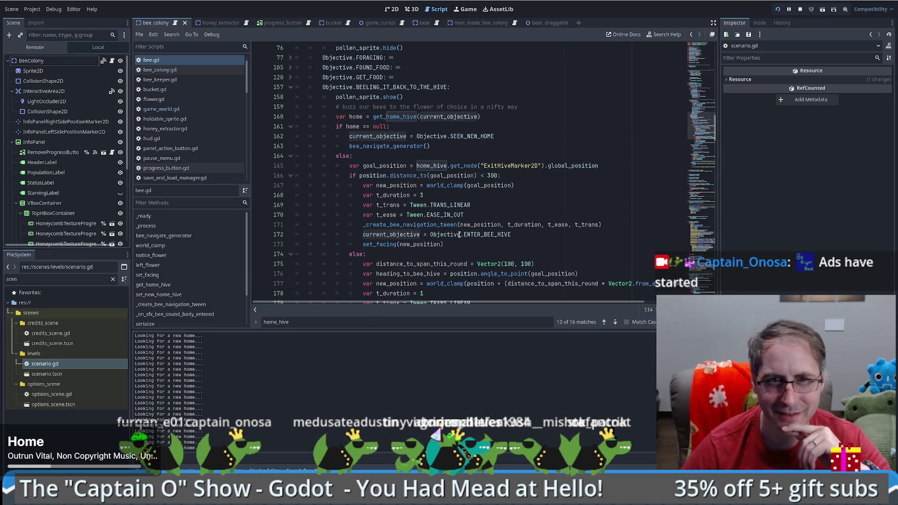
pyautogui.press('F5')
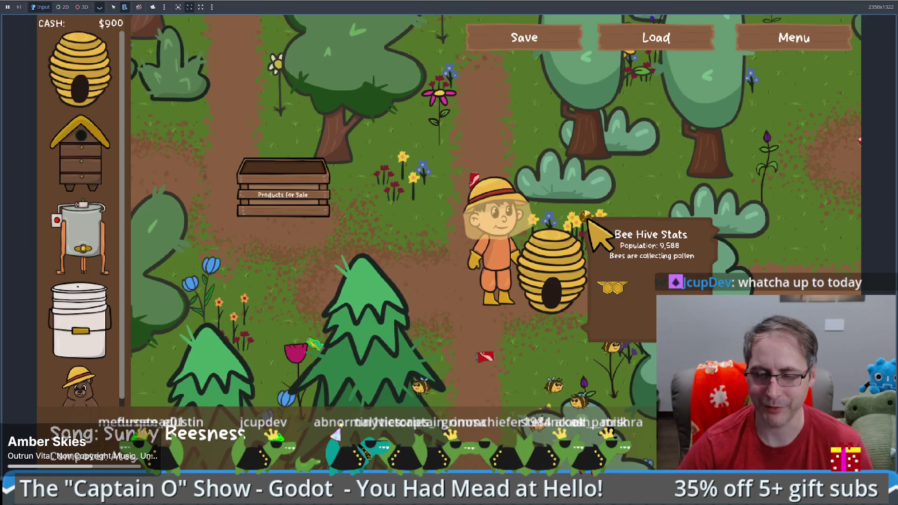
# Sell the natural hive for $100, then place a human-made hive beside the path, leaving $700.
pyautogui.click(588, 222)
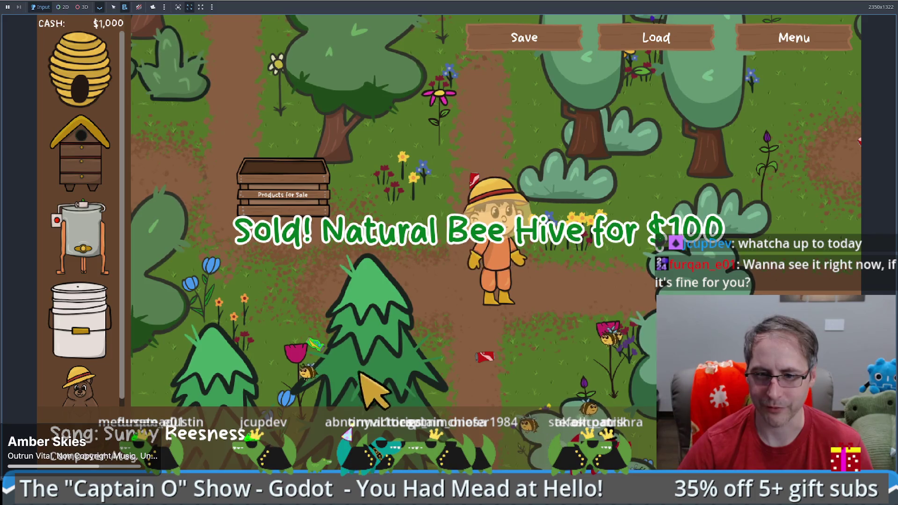
pyautogui.click(514, 335)
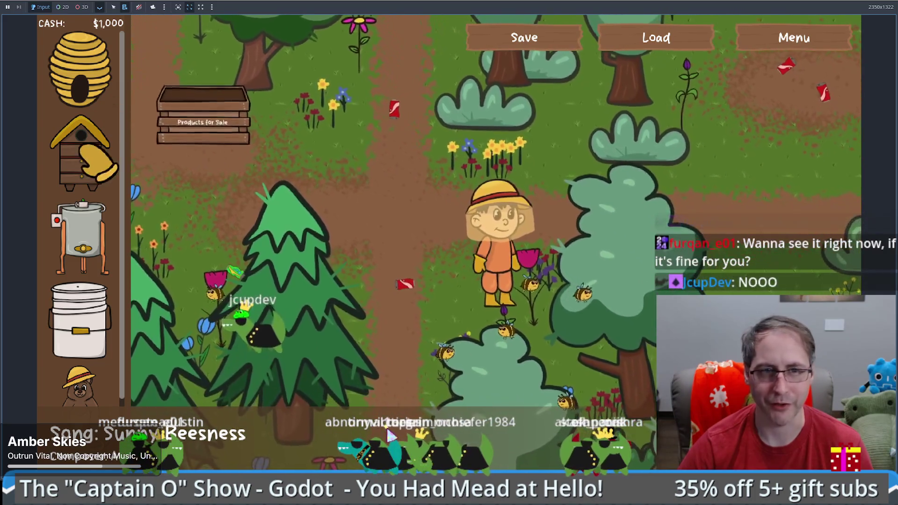
pyautogui.click(81, 150)
pyautogui.click(386, 254)
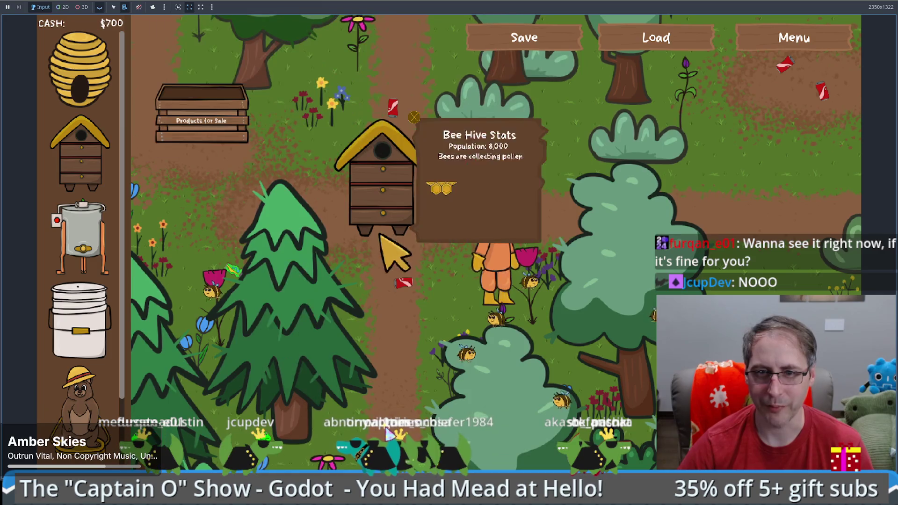
pyautogui.click(572, 288)
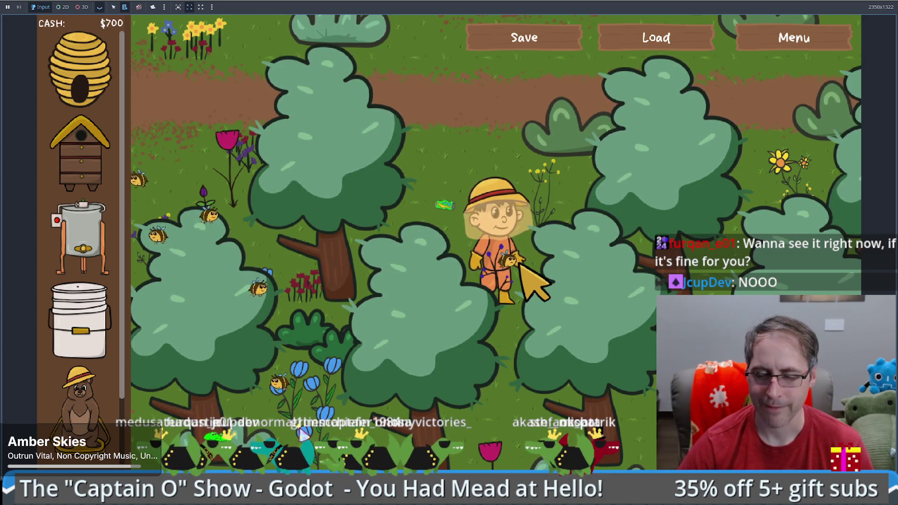
# Walk the beekeeper up, down and around through the forest.
pyautogui.press('w')
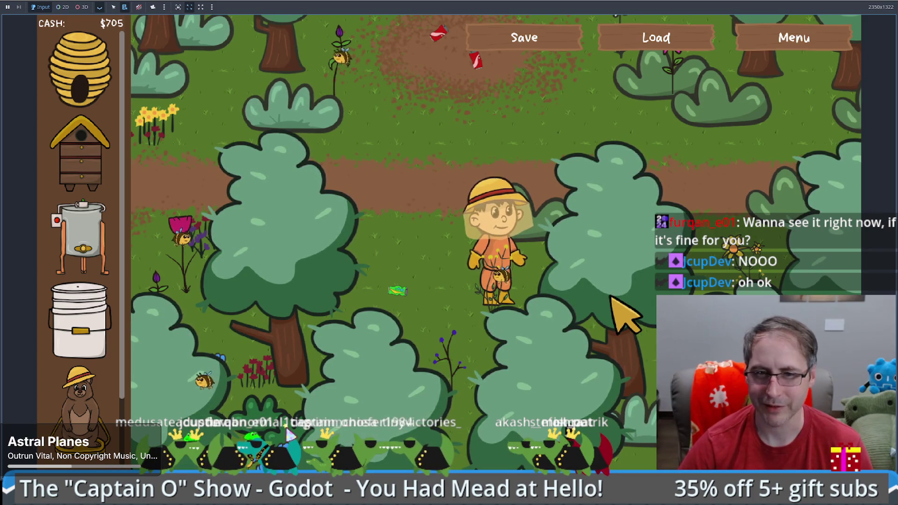
pyautogui.press('s')
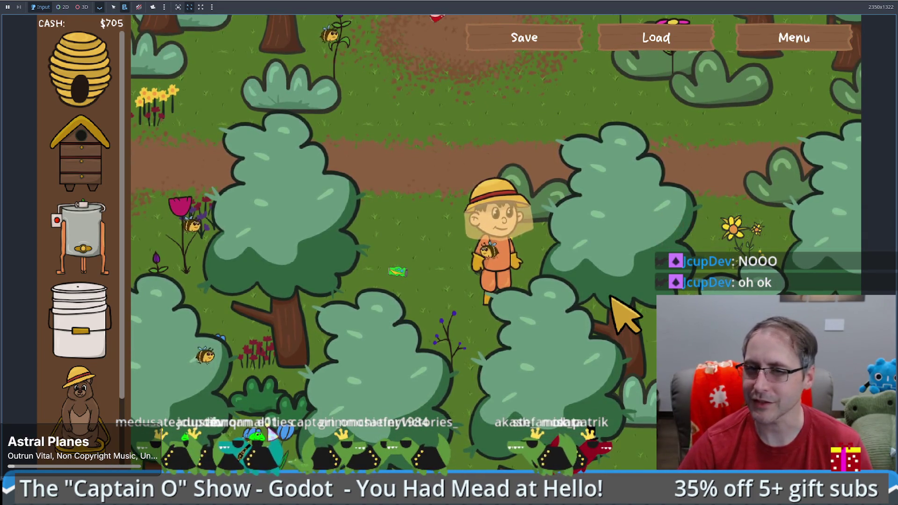
pyautogui.press('a')
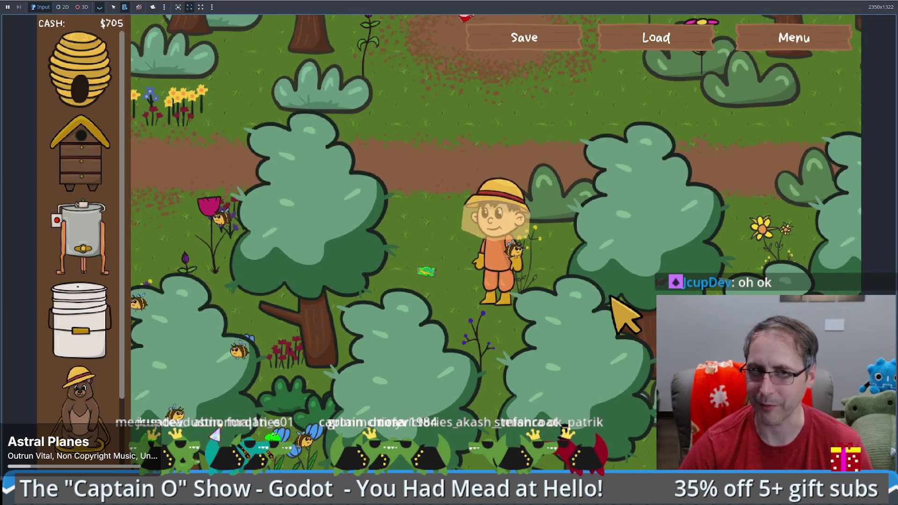
pyautogui.press('w')
pyautogui.press('d')
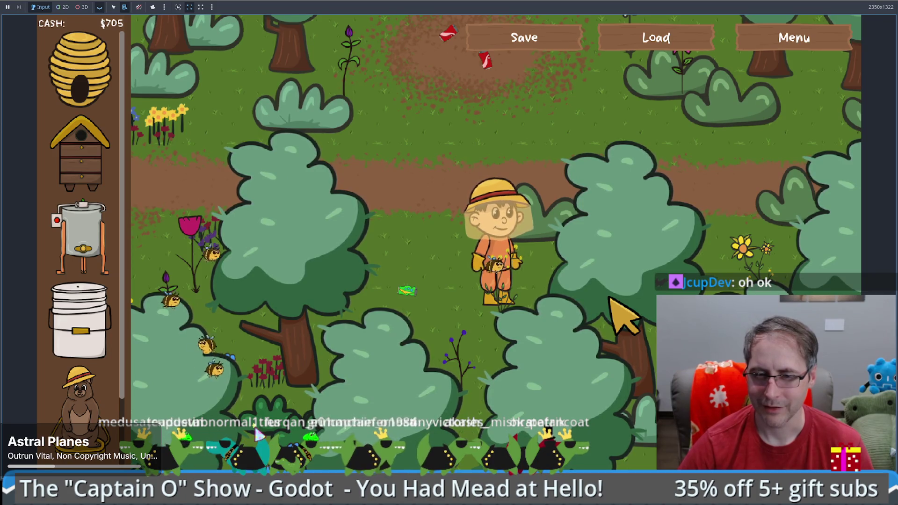
pyautogui.press('s')
pyautogui.press('d')
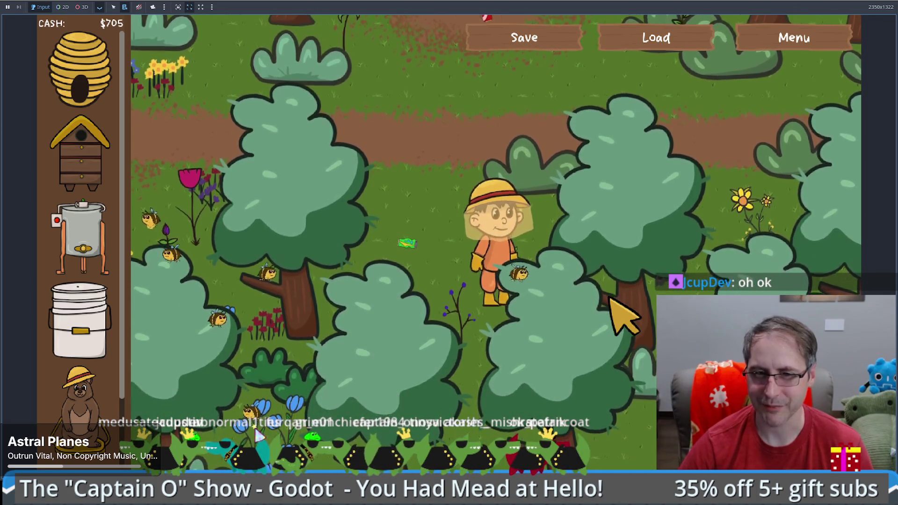
pyautogui.press('a')
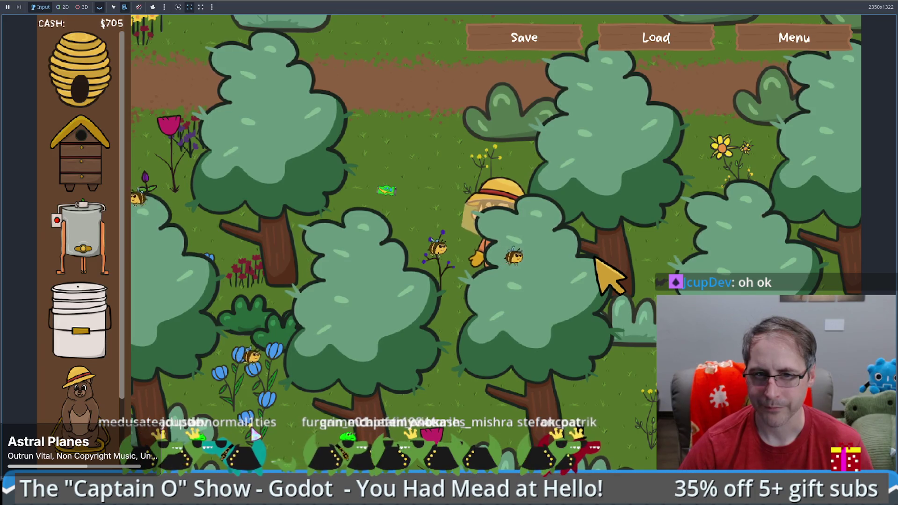
# Walk the beekeeper back up-left behind the trees to beside the wooden hive.
pyautogui.press('d')
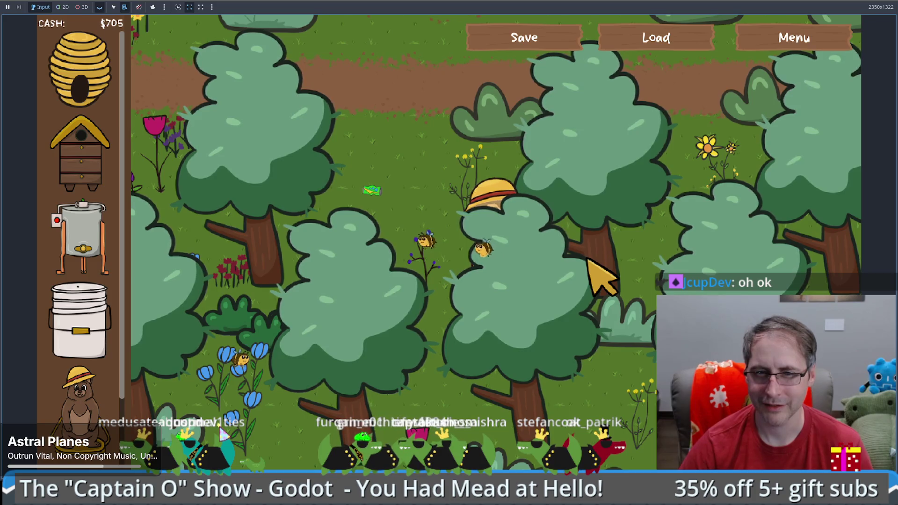
pyautogui.press('a')
pyautogui.press('a')
pyautogui.press('w')
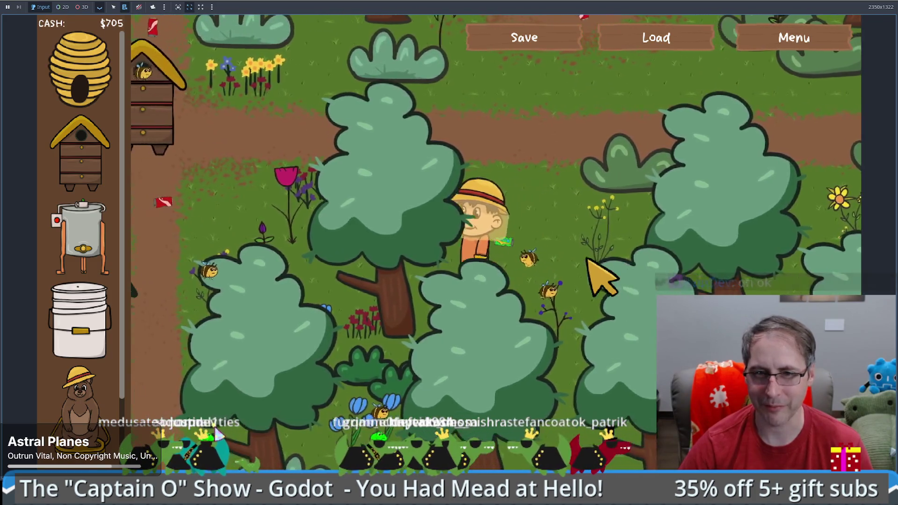
pyautogui.press('a')
pyautogui.press('w')
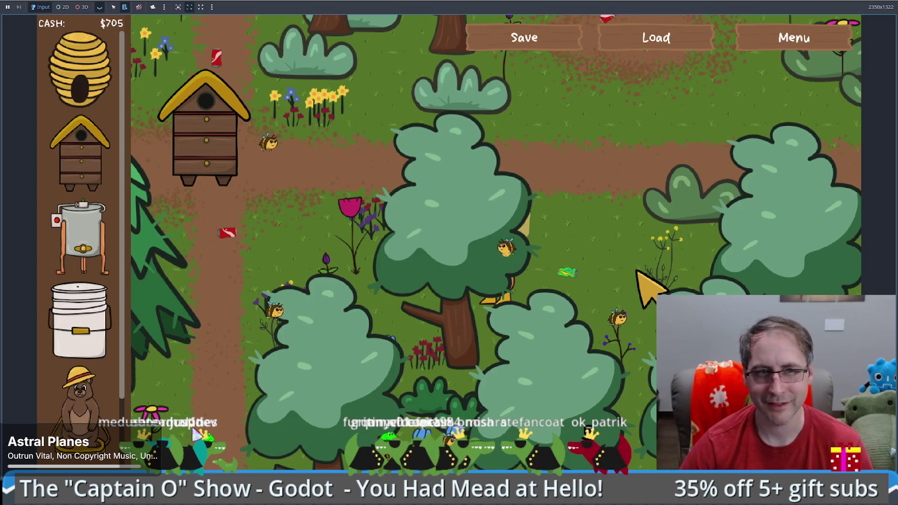
pyautogui.press('a')
pyautogui.press('w')
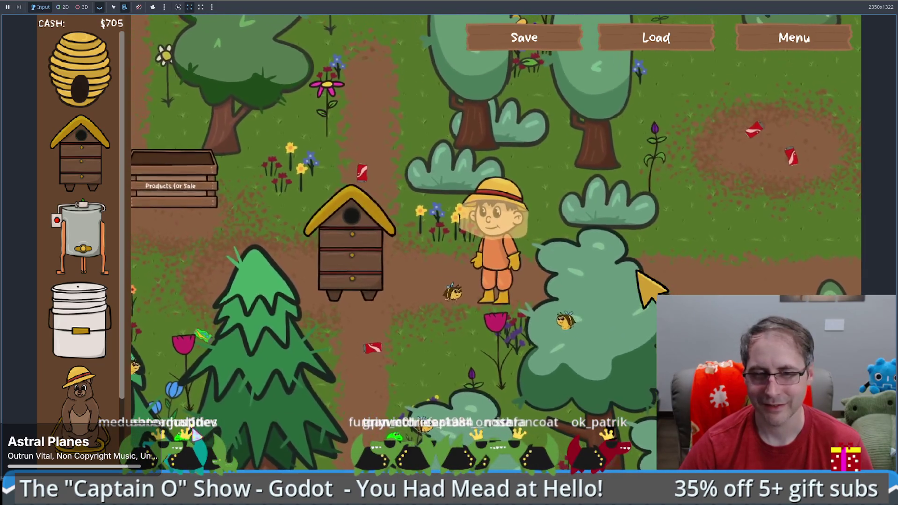
# View the human-made hive's Bee Hive Stats, then sell it for $300, reaching $1,005.
pyautogui.press('a')
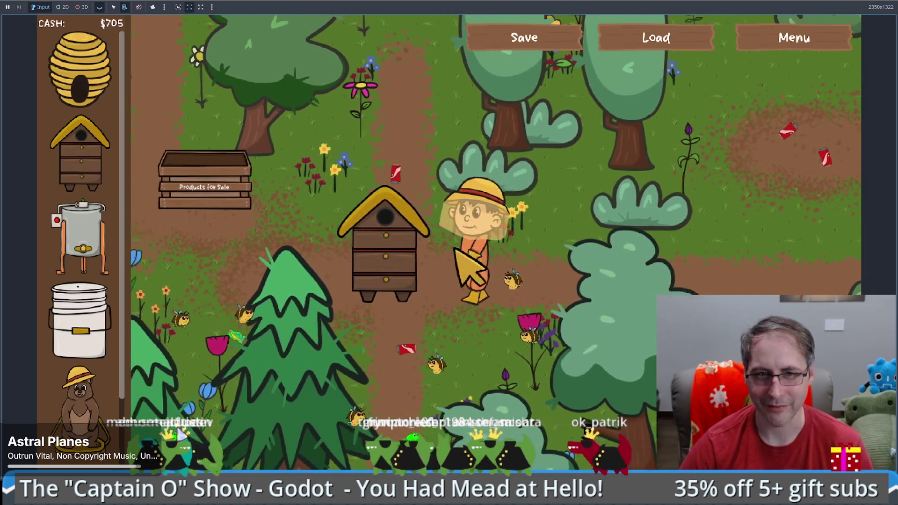
pyautogui.click(354, 257)
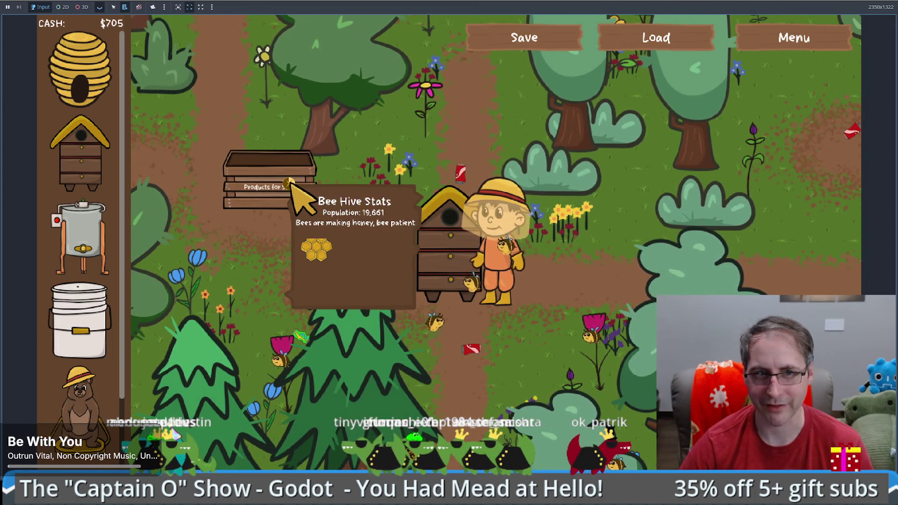
pyautogui.click(292, 184)
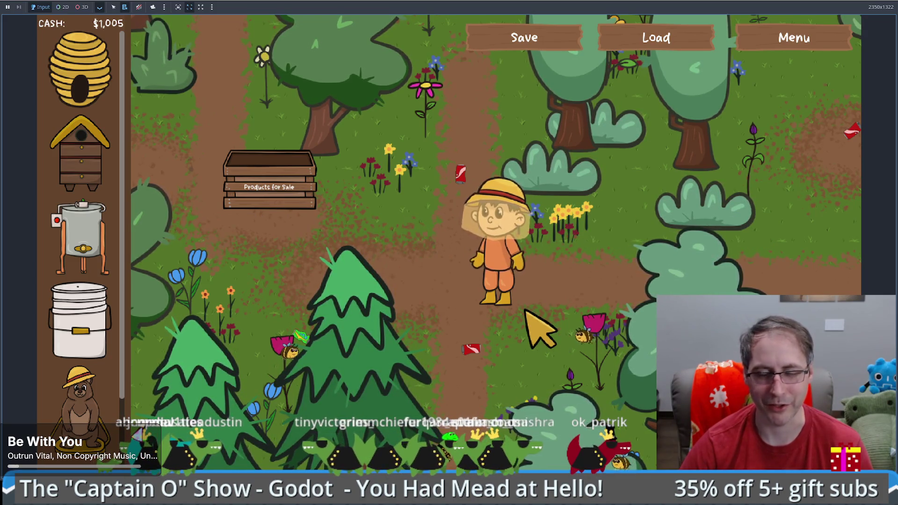
# Walk the beekeeper down and around, then place a new human-made hive above him.
pyautogui.press('Down')
pyautogui.press('Right')
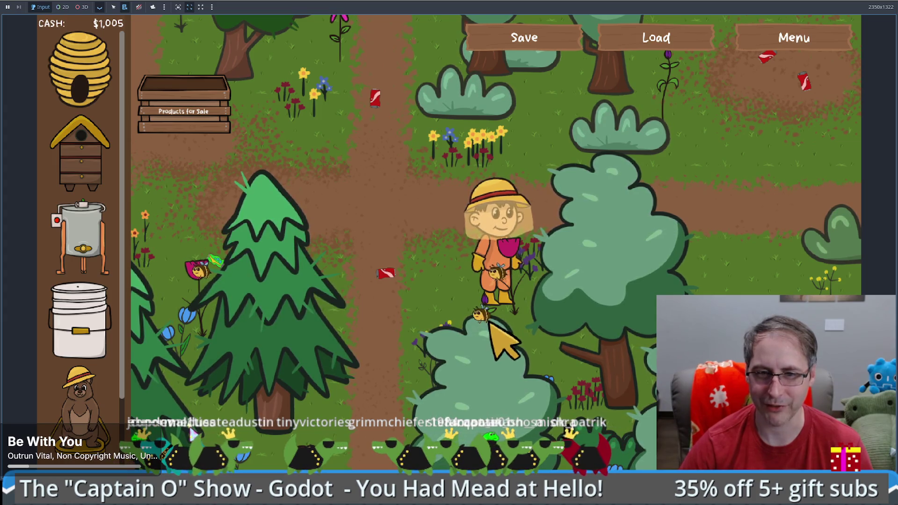
pyautogui.press('Down')
pyautogui.press('Left')
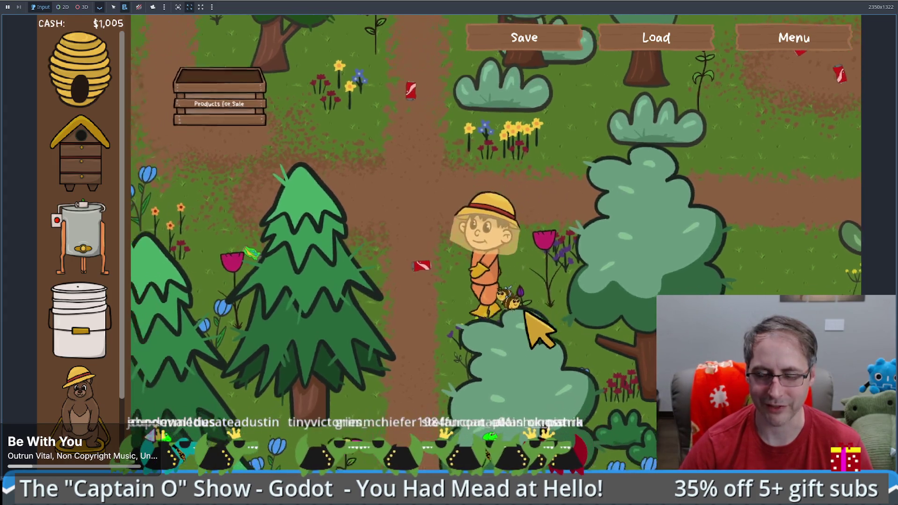
pyautogui.press('Down')
pyautogui.press('Left')
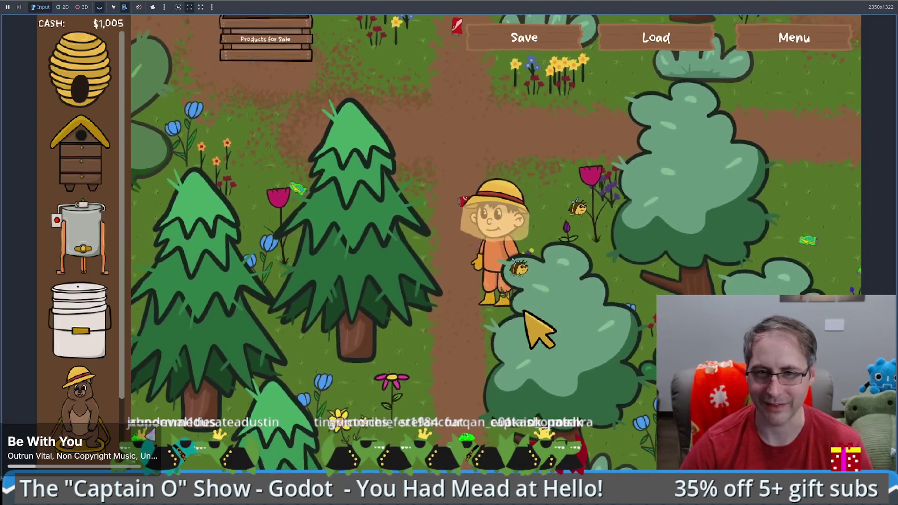
pyautogui.press('Right')
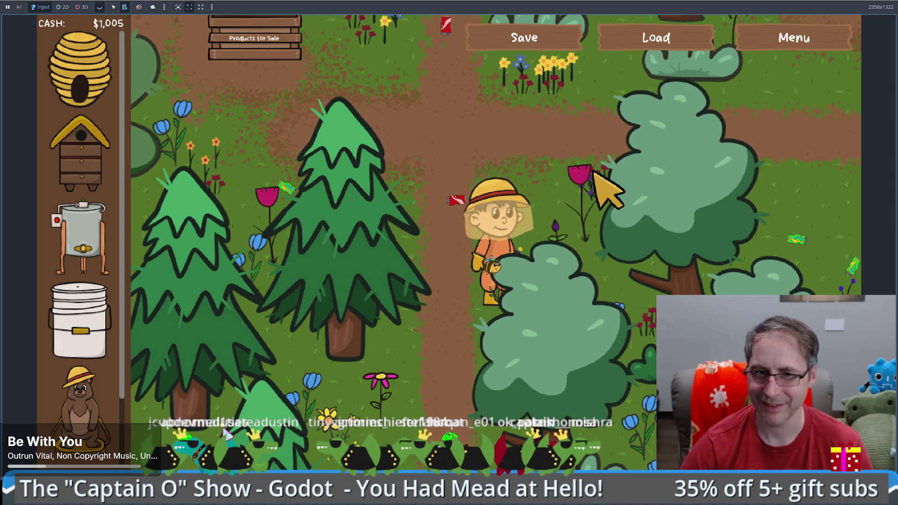
pyautogui.moveTo(80, 149); pyautogui.dragTo(444, 159)
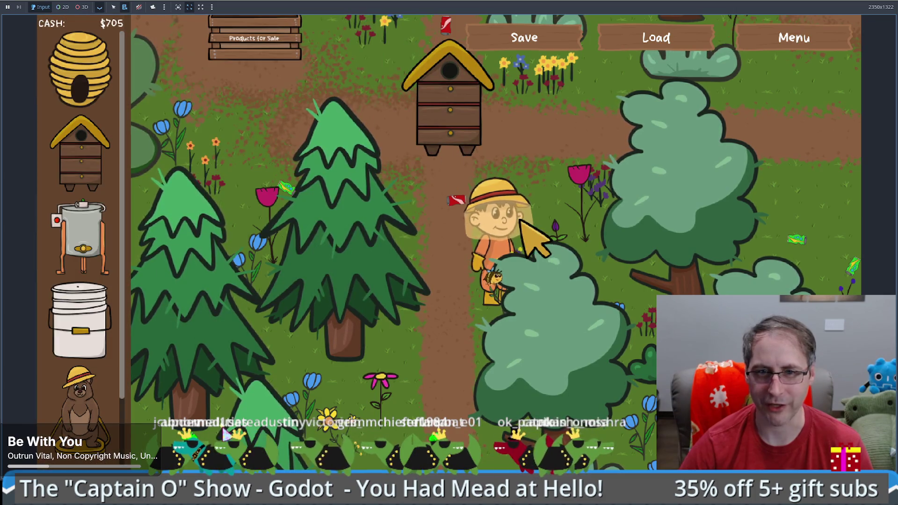
# Walk the beekeeper down-right, then back up-left to the new hive as bees swarm out.
pyautogui.press('Right')
pyautogui.press('Down')
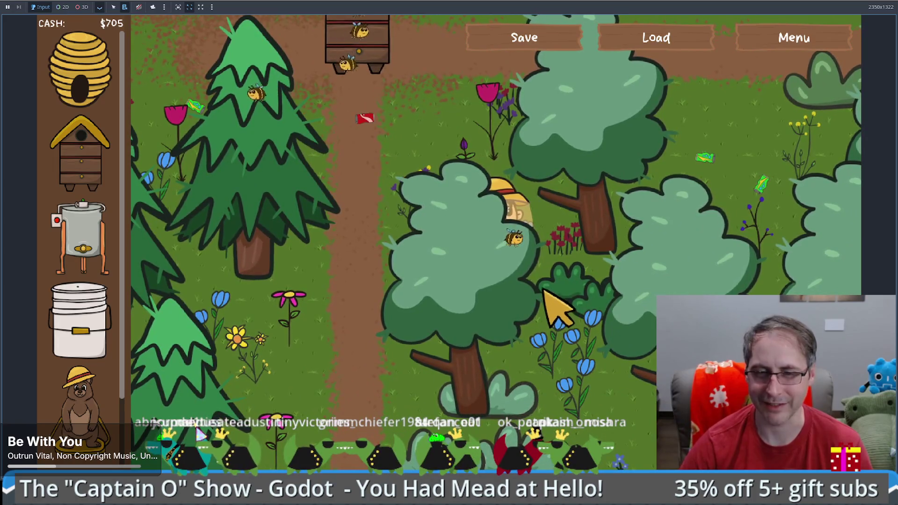
pyautogui.press('Right')
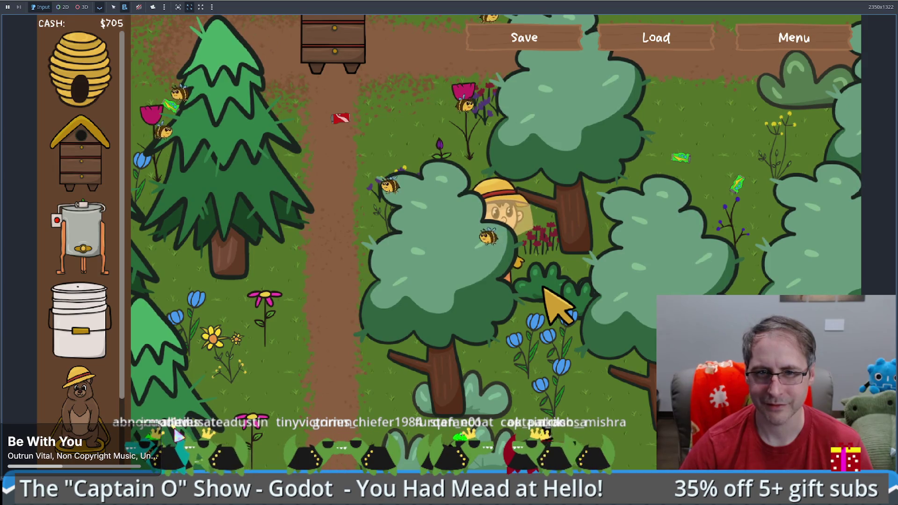
pyautogui.press('Up')
pyautogui.press('Left')
pyautogui.press('Up')
pyautogui.press('Left')
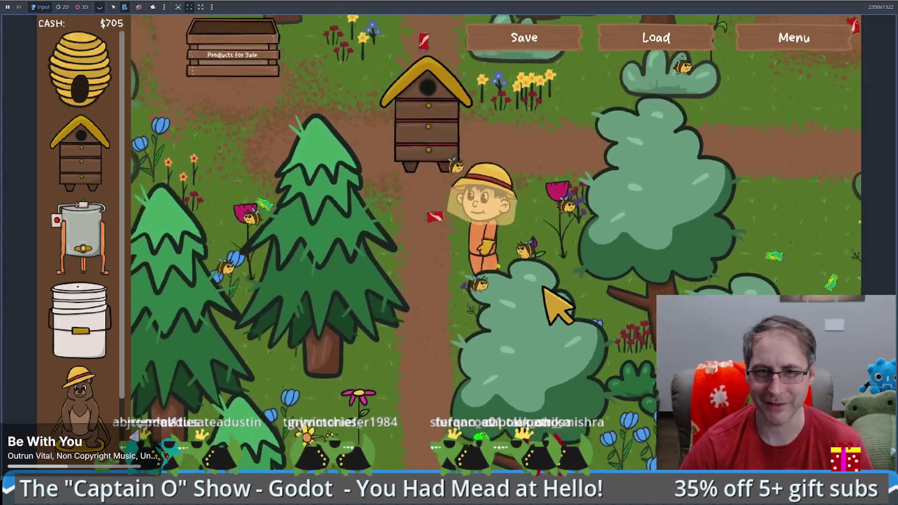
pyautogui.press('Up')
pyautogui.press('Left')
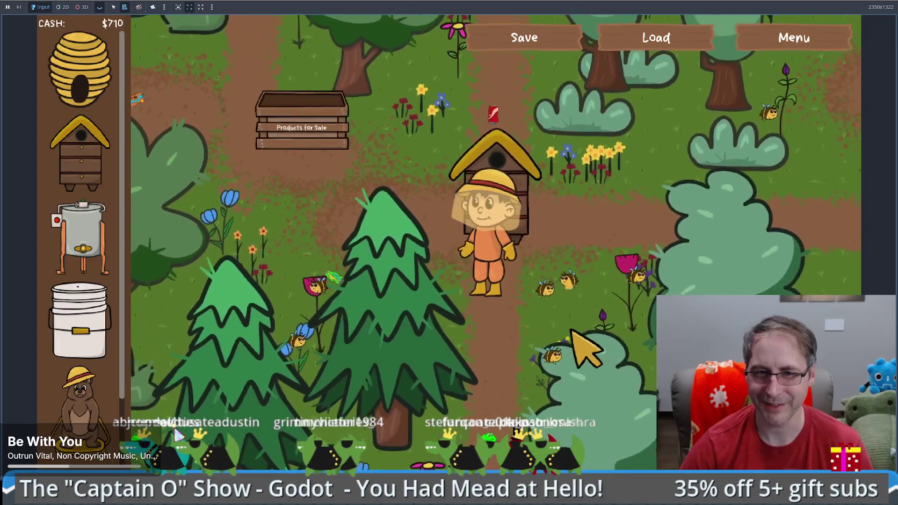